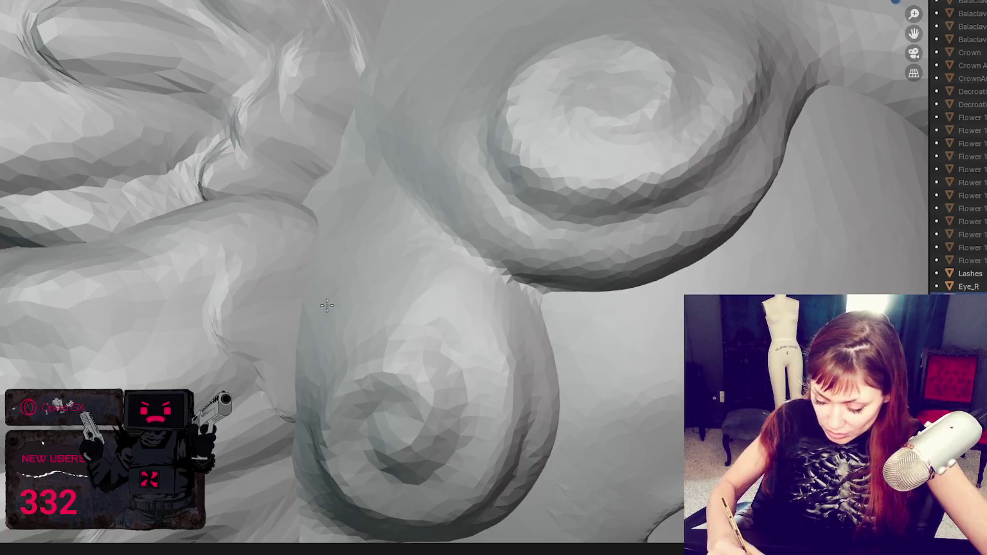
Orbit and zoom around the spiral hair curls, ending on the curl beside the wings
middle_click_drag(339, 293, 589, 270)
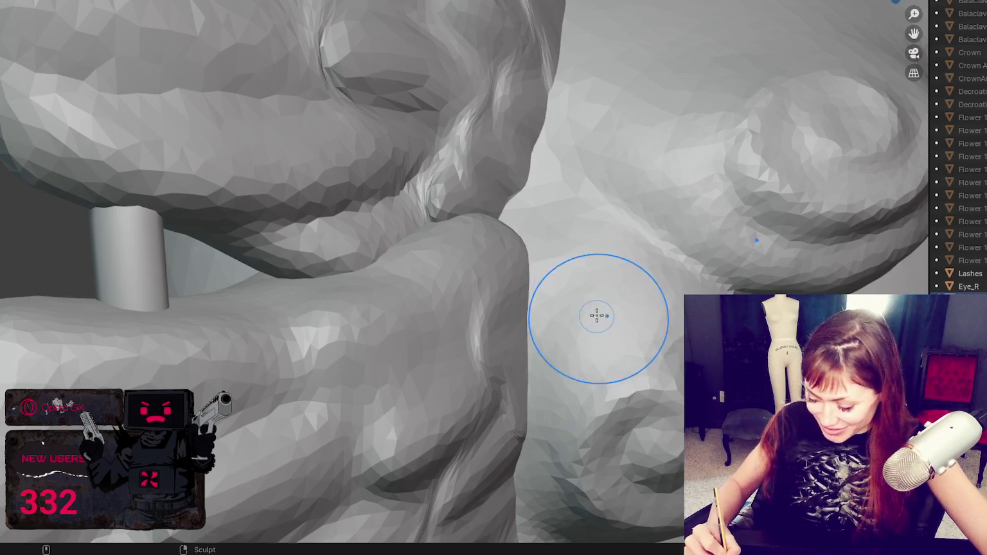
middle_click_drag(599, 325, 510, 193)
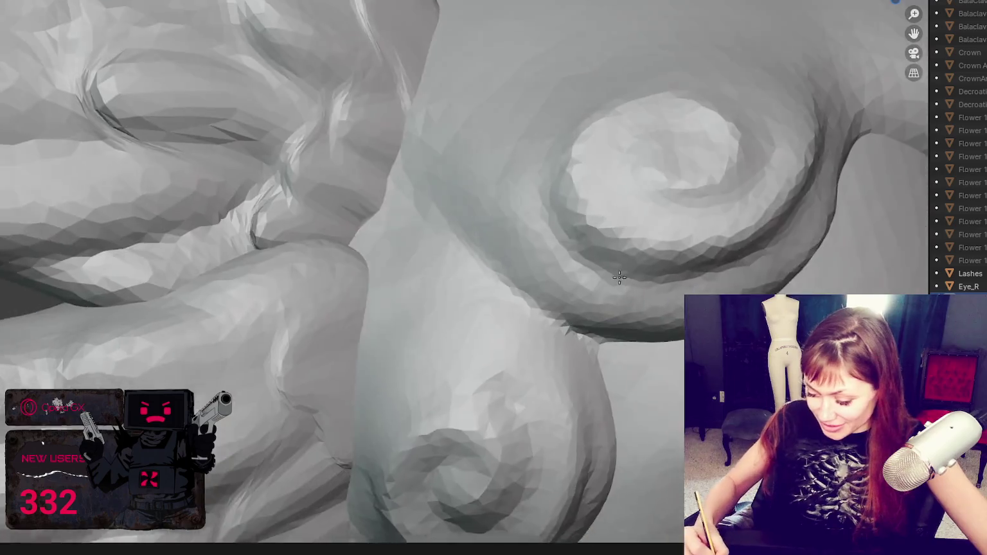
scroll(510, 193, "up", 3)
middle_click_drag(520, 160, 593, 228)
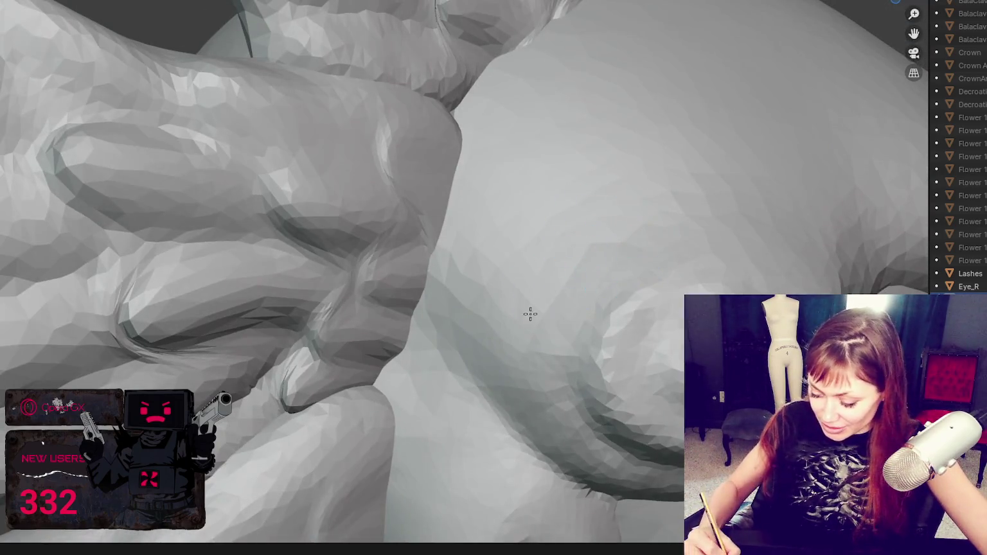
mouse_move(602, 267)
middle_mouse_down()
mouse_move(606, 308)
mouse_move(529, 346)
middle_mouse_up()
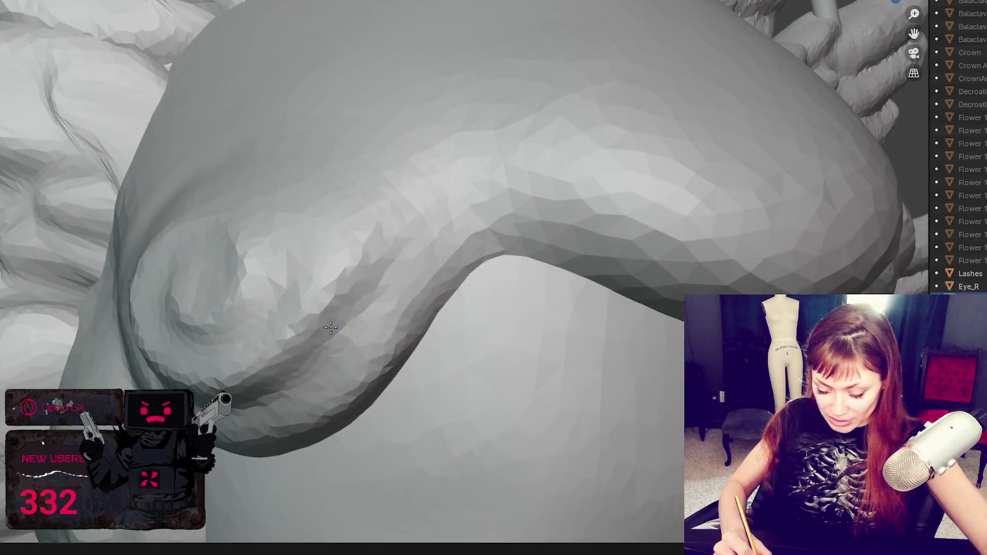
mouse_move(287, 353)
middle_mouse_down()
mouse_move(323, 294)
mouse_move(508, 220)
middle_mouse_up()
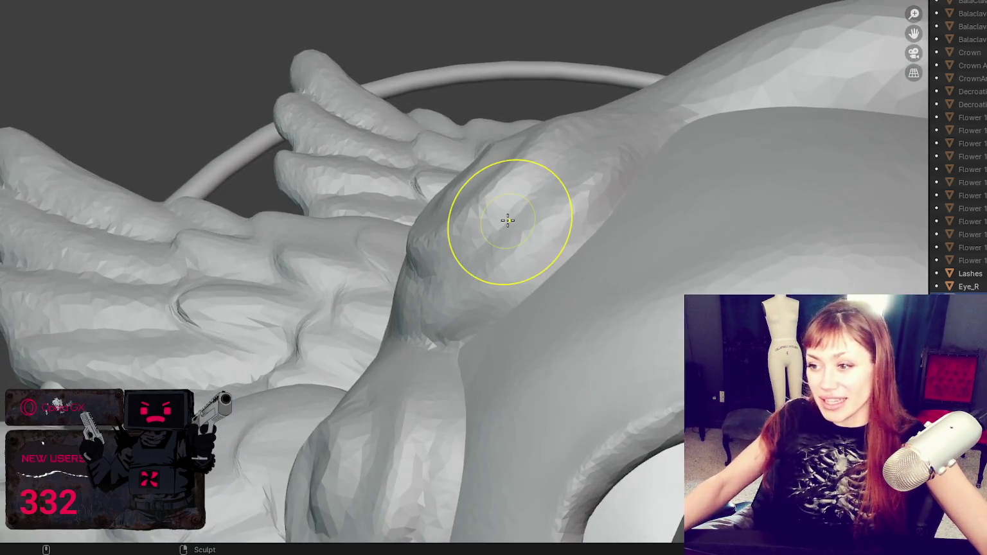
Orbit and pan over the wings, halo hoop and crown to frame the curl at the headpiece base
mouse_move(480, 297)
middle_mouse_down()
mouse_move(537, 325)
mouse_move(545, 307)
middle_mouse_up()
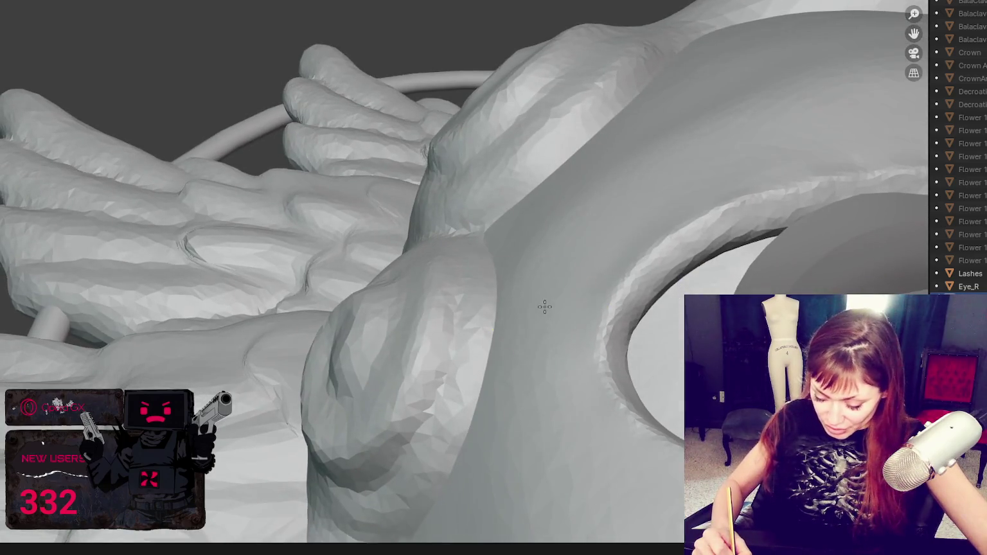
middle_click_drag(331, 440, 342, 474, "shift")
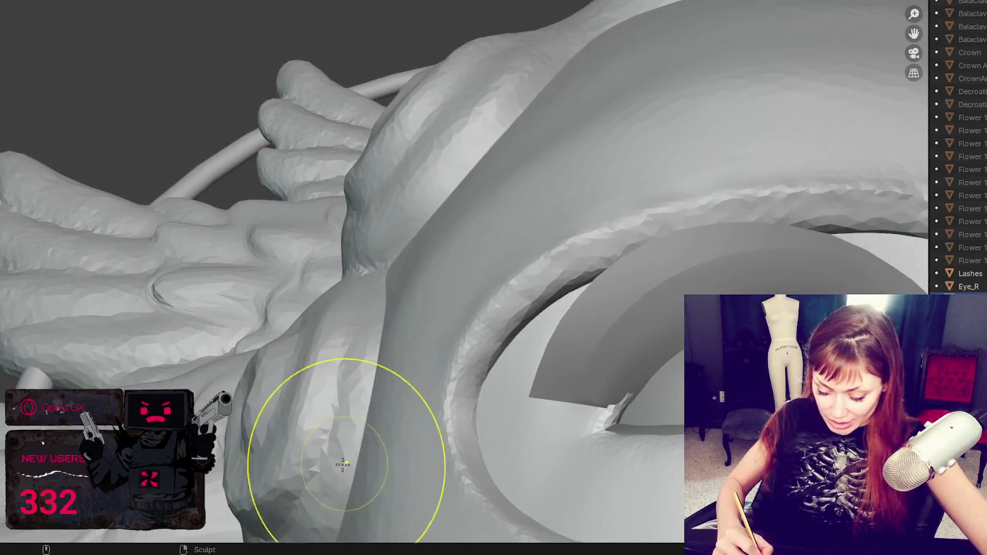
scroll(372, 337, "down", 2)
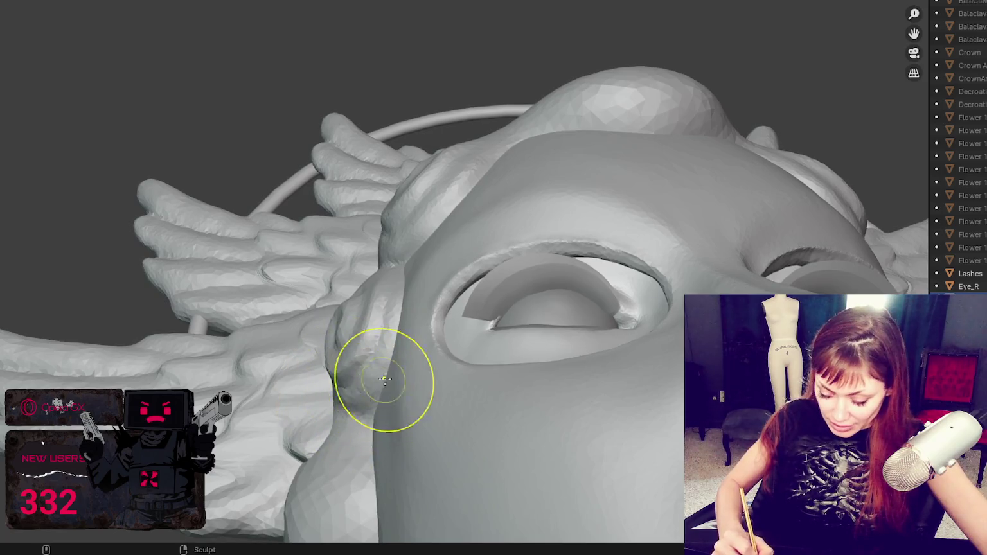
middle_click_drag(385, 379, 365, 399)
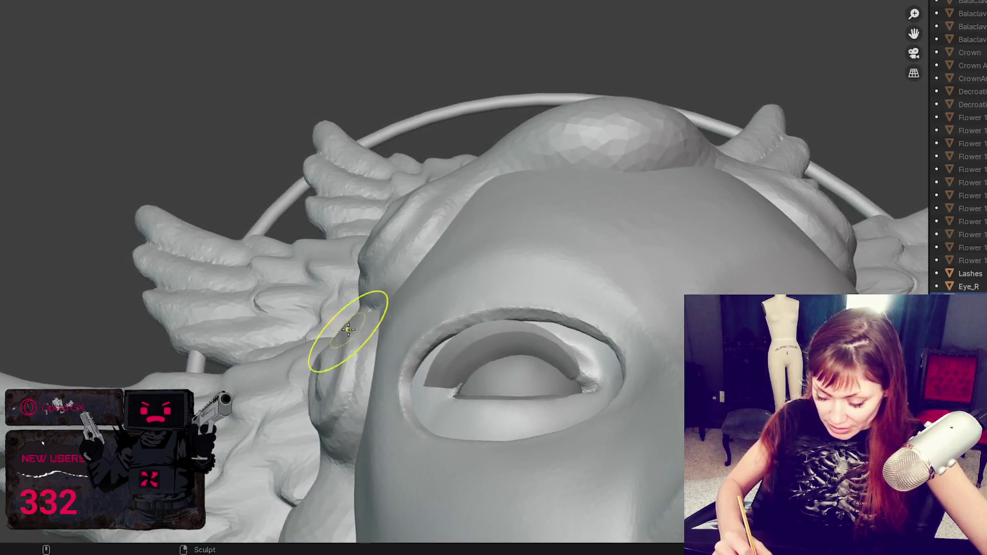
middle_click_drag(341, 326, 363, 342)
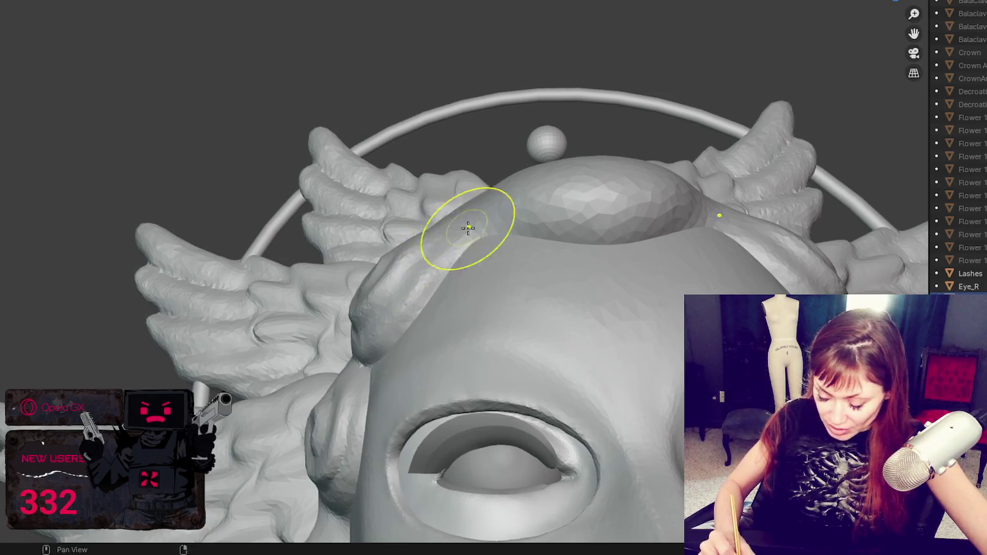
mouse_move(468, 228)
middle_mouse_down("shift")
mouse_move(451, 268)
mouse_move(577, 376)
middle_mouse_up("shift")
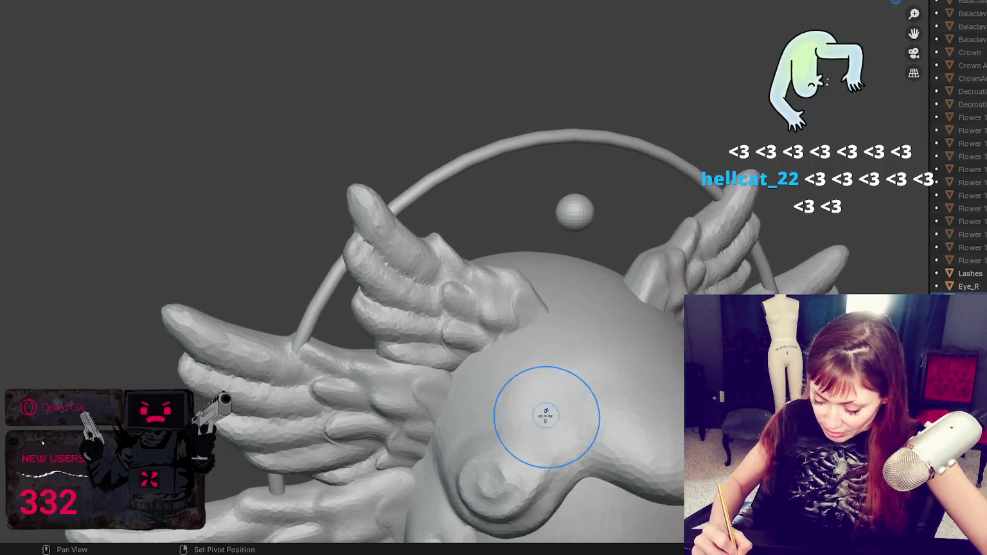
Orbit over the forelock spiral, then to frontal and three-quarter views of head and wings
middle_click_drag(500, 374, 357, 216)
scroll(392, 206, "up", 2)
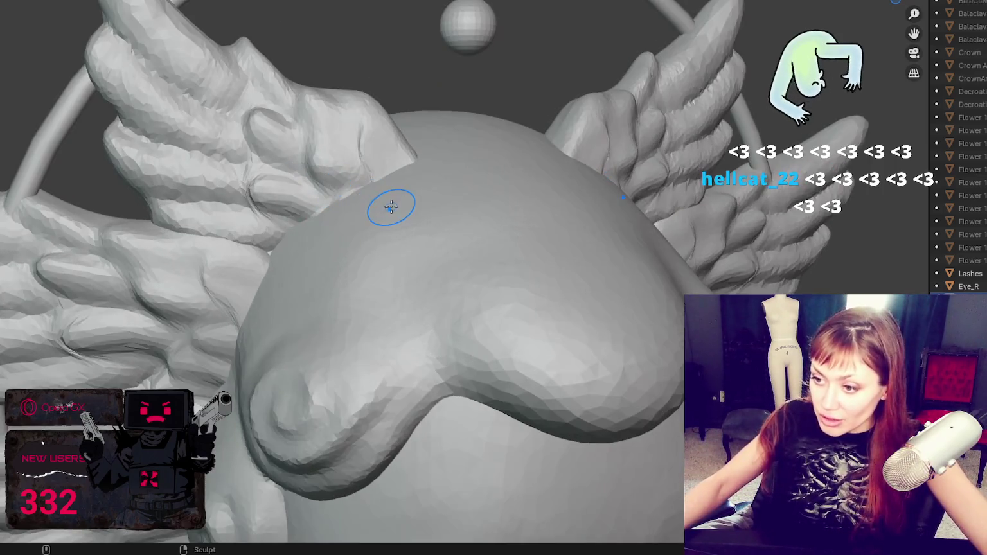
middle_click_drag(452, 404, 418, 426)
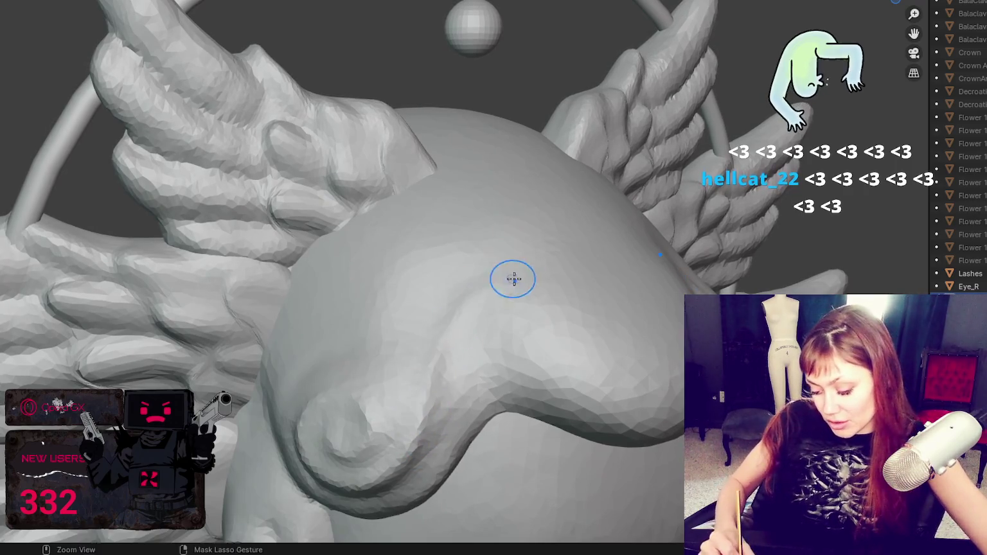
middle_click_drag(452, 452, 584, 392)
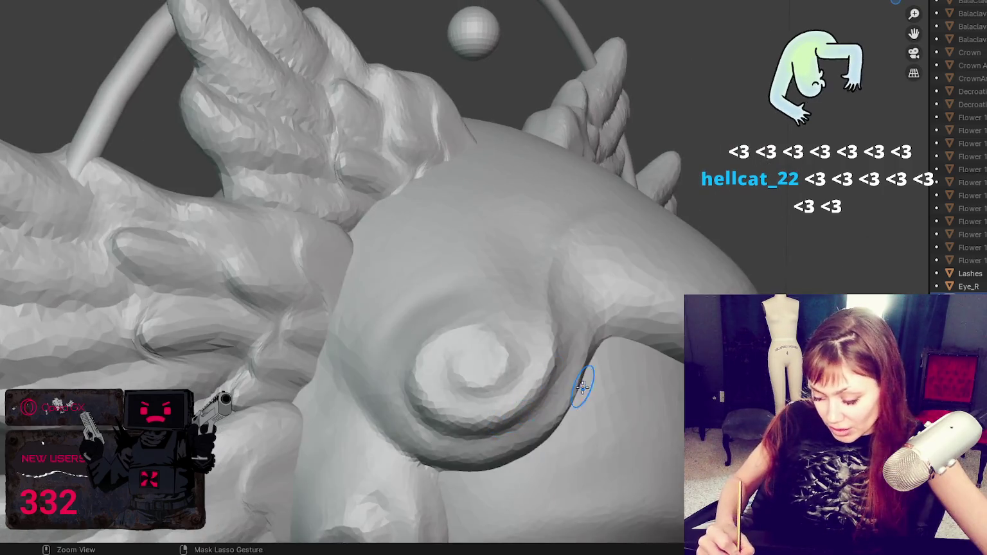
middle_click_drag(480, 394, 425, 320)
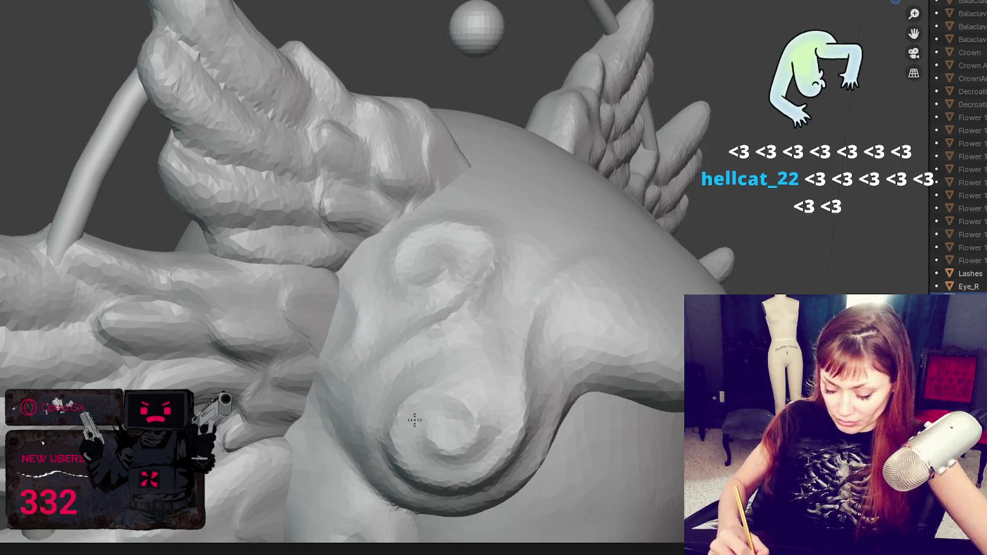
mouse_move(412, 419)
middle_mouse_down()
mouse_move(335, 408)
mouse_move(423, 372)
mouse_move(436, 390)
middle_mouse_up()
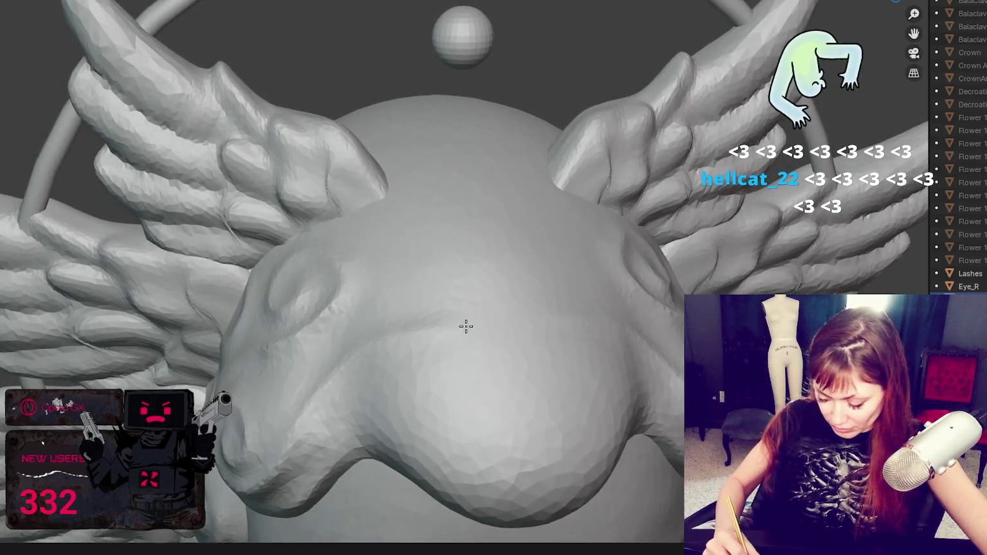
middle_click_drag(465, 326, 436, 359)
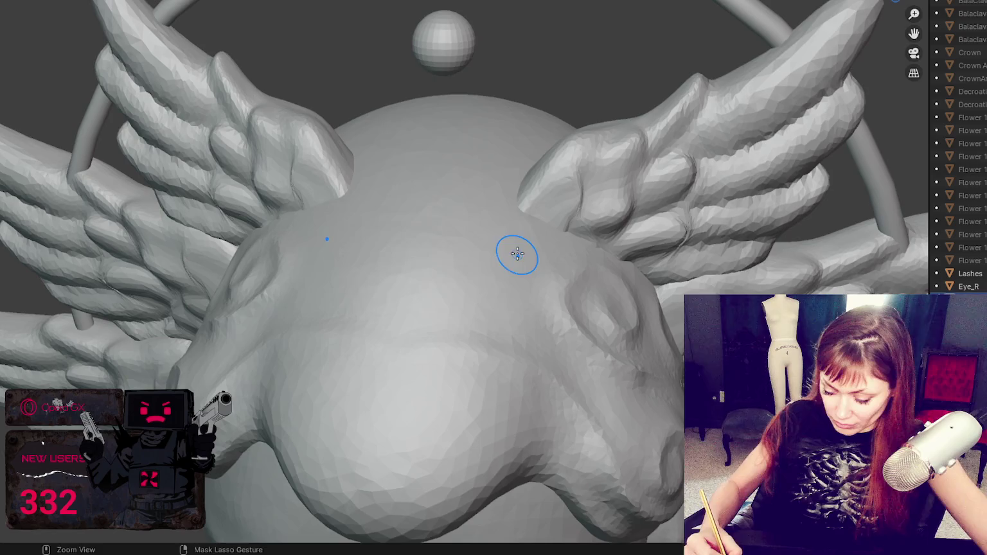
mouse_move(487, 318)
middle_mouse_down()
mouse_move(571, 297)
mouse_move(480, 217)
mouse_move(410, 350)
middle_mouse_up()
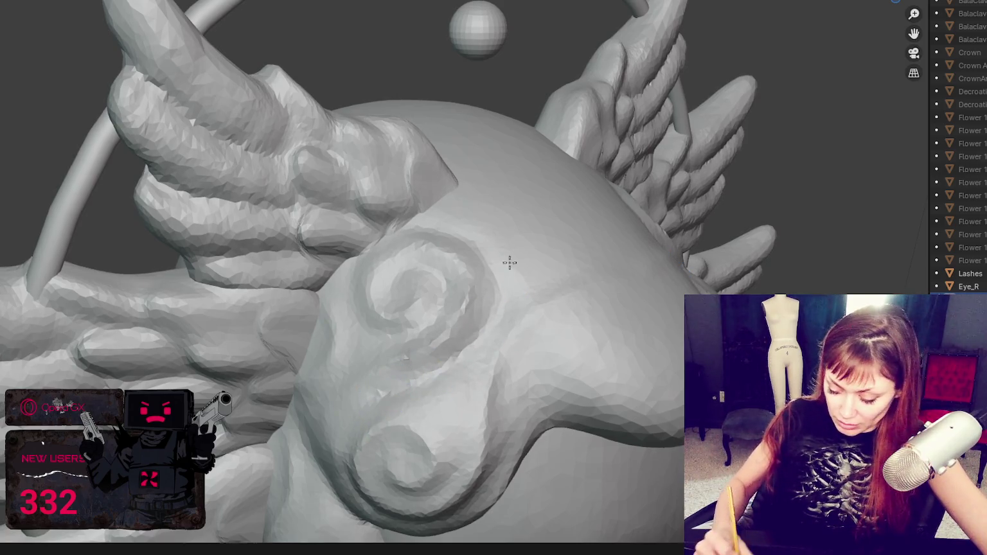
mouse_move(509, 262)
middle_mouse_down()
mouse_move(459, 325)
mouse_move(441, 325)
middle_mouse_up()
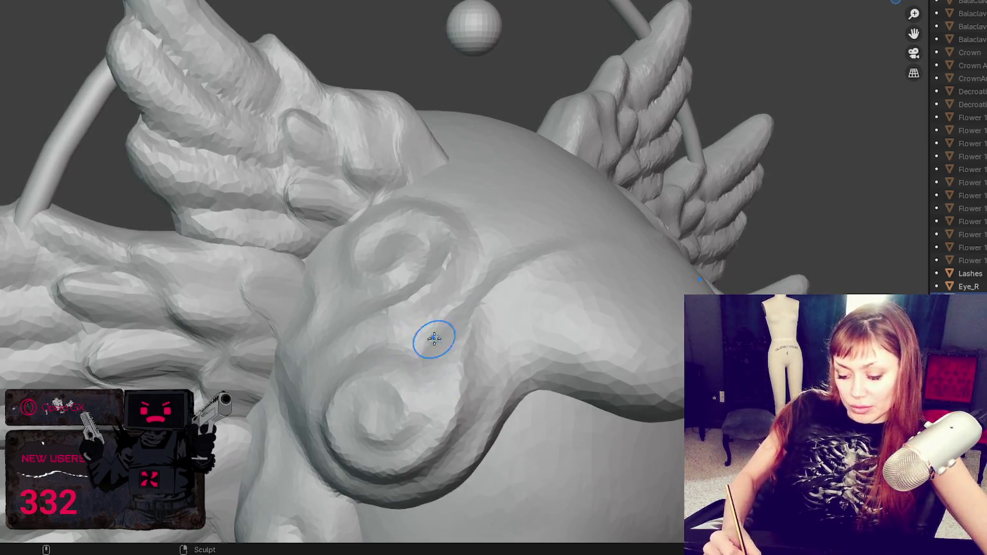
scroll(434, 338, "down", 3)
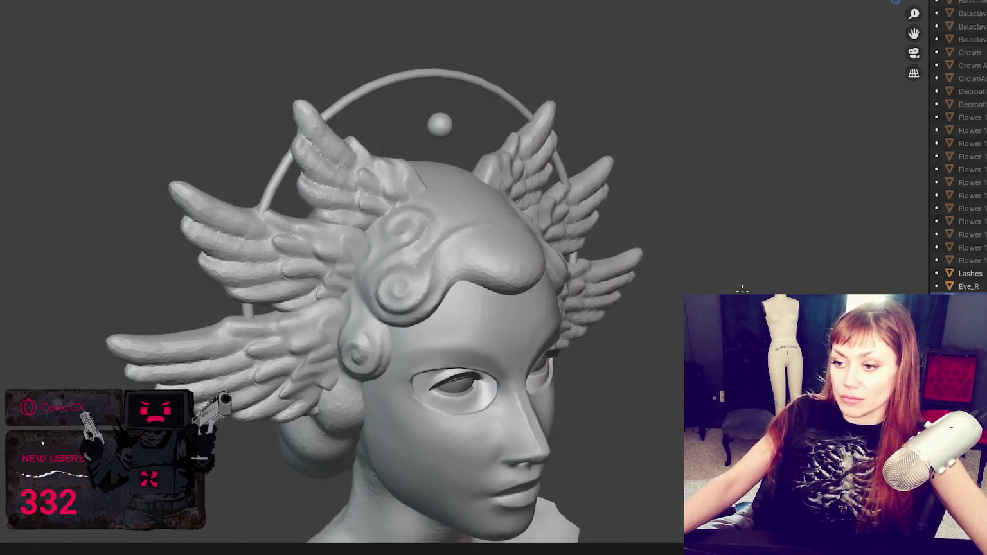
mouse_move(440, 401)
middle_mouse_down()
mouse_move(748, 108)
mouse_move(607, 64)
mouse_move(743, 60)
mouse_move(801, 77)
middle_mouse_up()
scroll(665, 168, "up", 4)
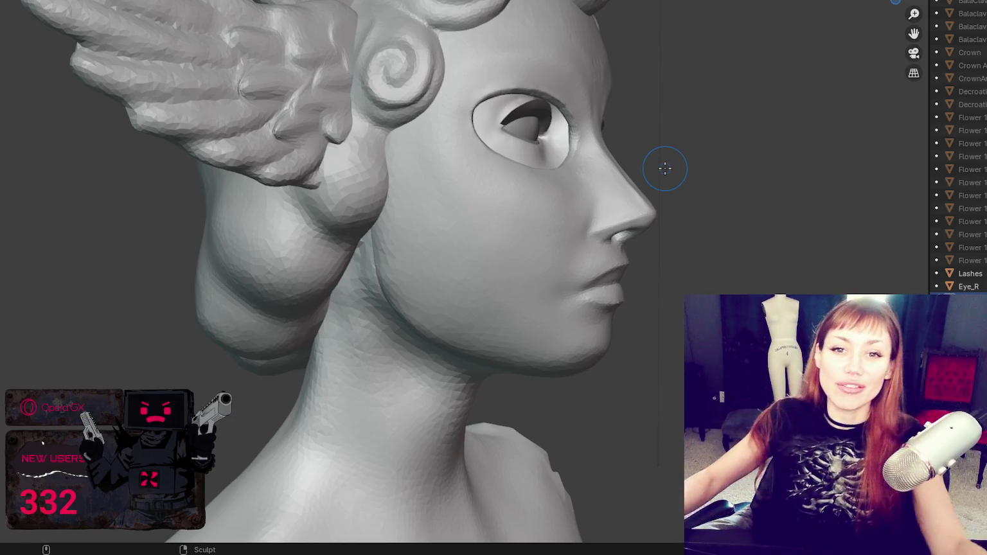
middle_click_drag(9, 361, 234, 213)
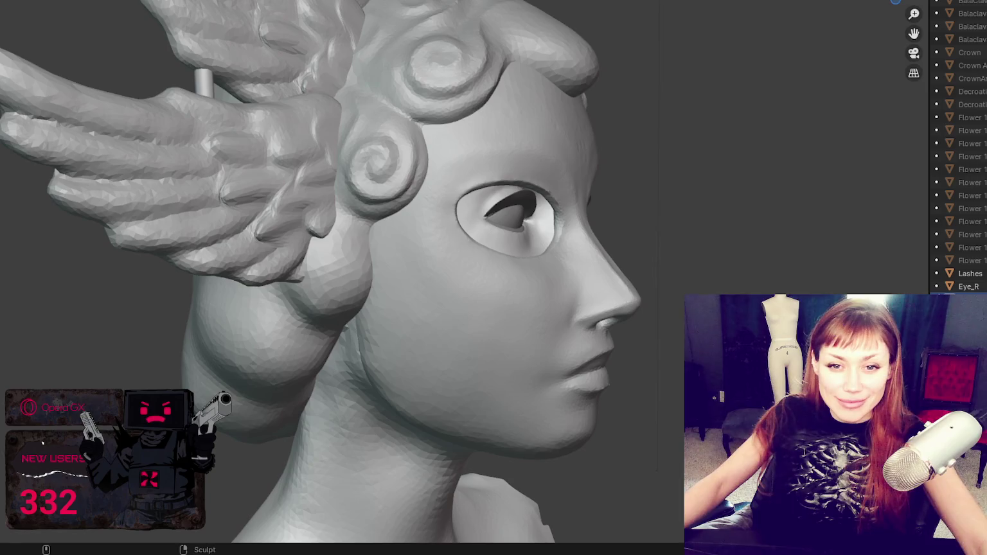
mouse_move(111, 252)
middle_mouse_down()
mouse_move(44, 260)
mouse_move(115, 217)
middle_mouse_up()
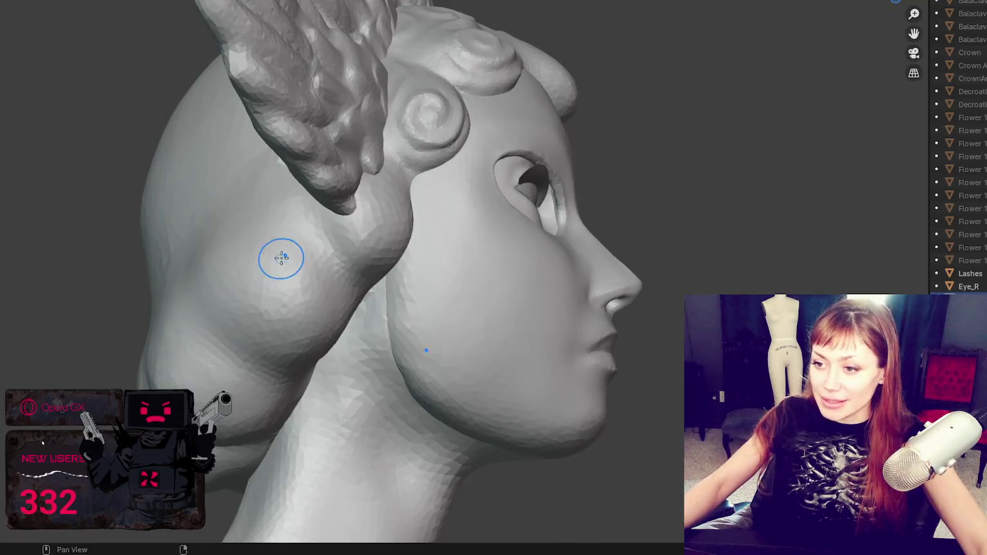
Build and round a smooth hair bulge below the ear beside the cheek
scroll(280, 258, "up", 5)
mouse_move(410, 176)
middle_mouse_down()
mouse_move(372, 137)
mouse_move(326, 177)
middle_mouse_up()
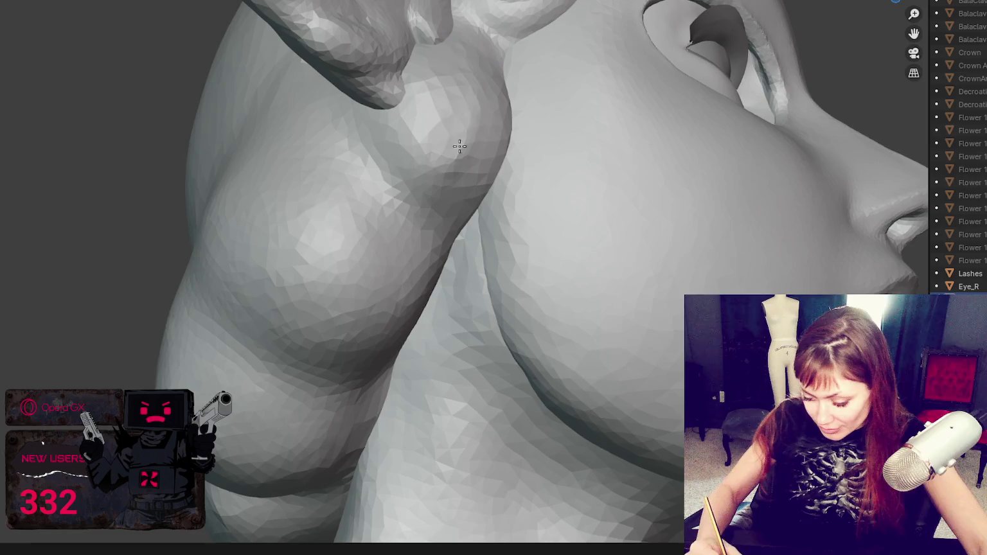
mouse_move(420, 158)
left_mouse_down()
mouse_move(392, 99)
mouse_move(447, 48)
mouse_move(508, 123)
mouse_move(489, 141)
left_mouse_up()
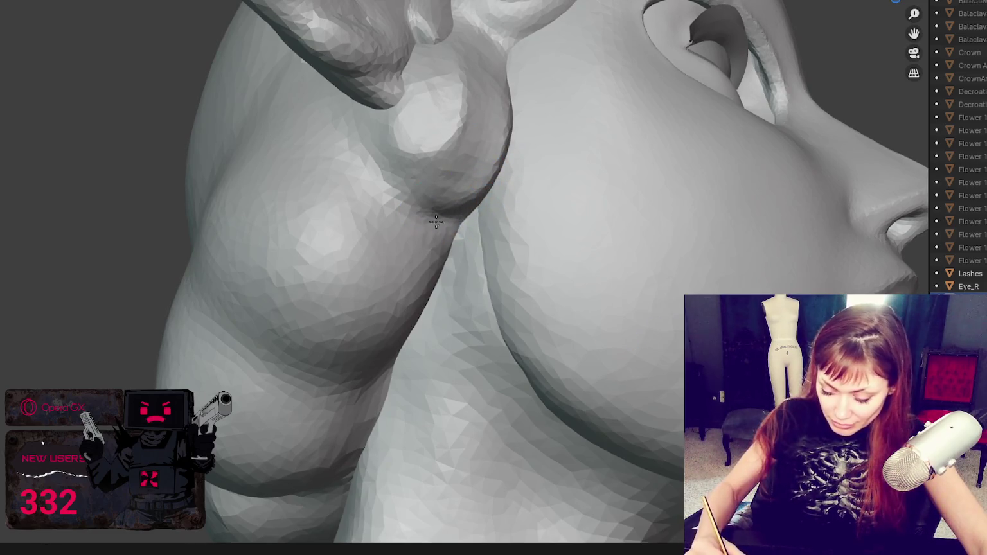
mouse_move(415, 309)
left_mouse_down()
mouse_move(341, 334)
mouse_move(318, 224)
mouse_move(308, 345)
left_mouse_up()
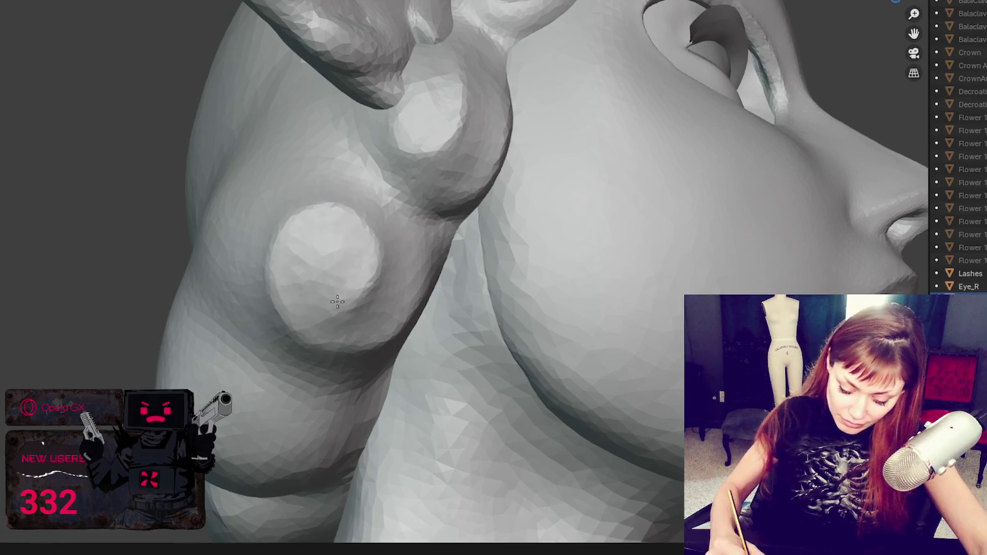
mouse_move(351, 206)
middle_mouse_down()
mouse_move(397, 264)
mouse_move(361, 155)
middle_mouse_up()
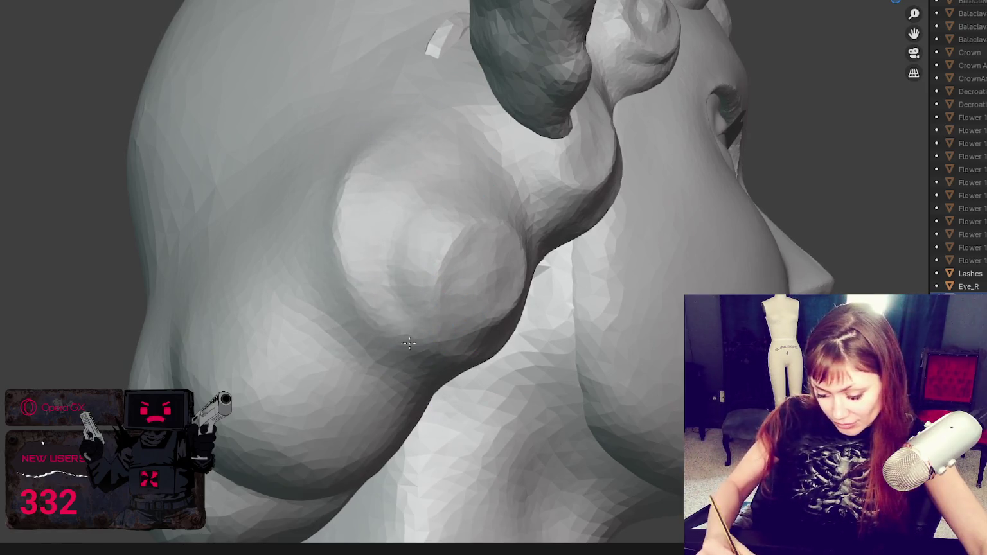
Smooth the crease around the cheek-side bulge
middle_click_drag(441, 330, 408, 268)
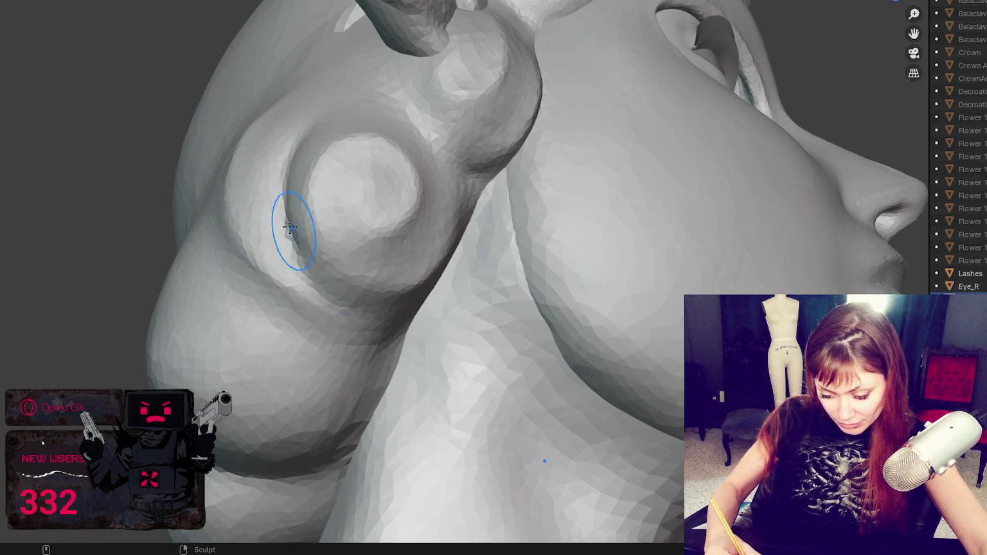
middle_click_drag(293, 231, 337, 283, "shift")
mouse_move(269, 254)
left_mouse_down("shift")
mouse_move(282, 286)
mouse_move(264, 264)
mouse_move(264, 215)
mouse_move(303, 228)
left_mouse_up("shift")
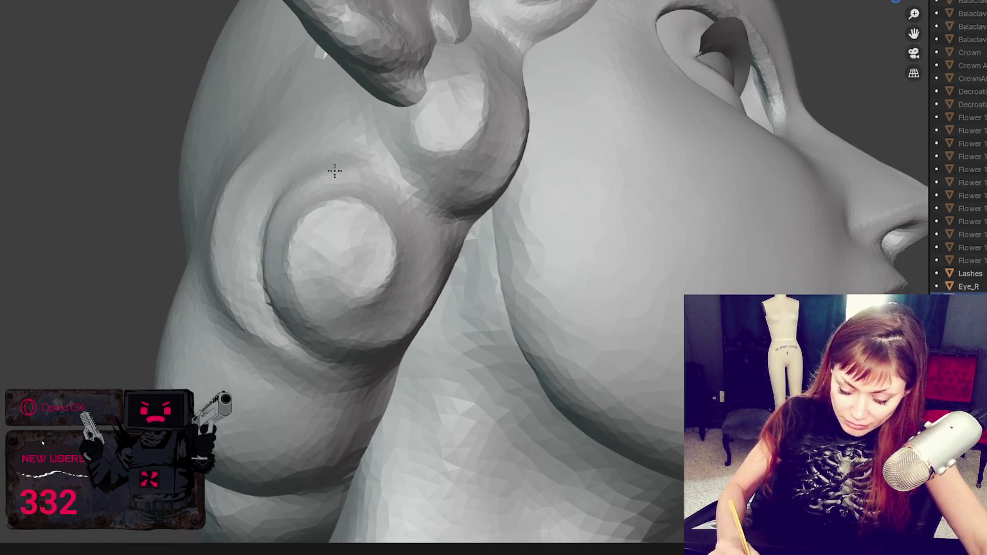
middle_click_drag(335, 171, 410, 185)
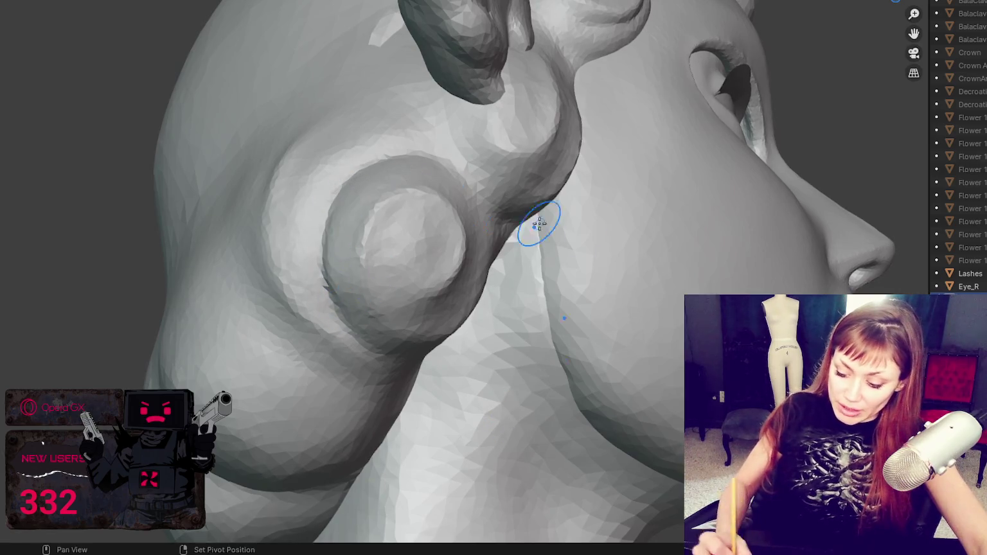
mouse_move(591, 55)
middle_mouse_down()
mouse_move(388, 199)
mouse_move(503, 184)
mouse_move(484, 187)
middle_mouse_up()
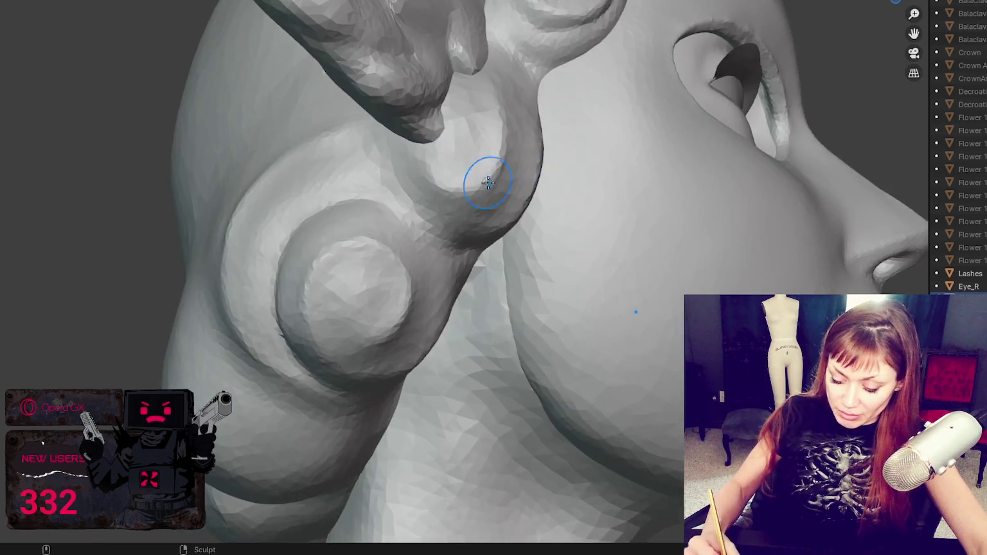
Orbit around the bulge and ear, including a look underneath the hair bulge
middle_click_drag(419, 180, 308, 144)
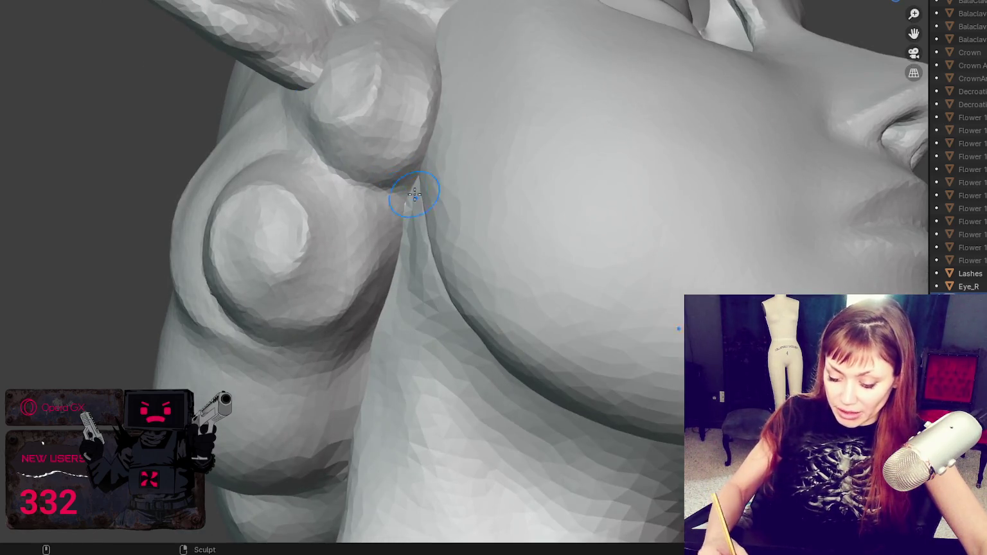
middle_click_drag(404, 199, 452, 170)
middle_click_drag(349, 183, 352, 131)
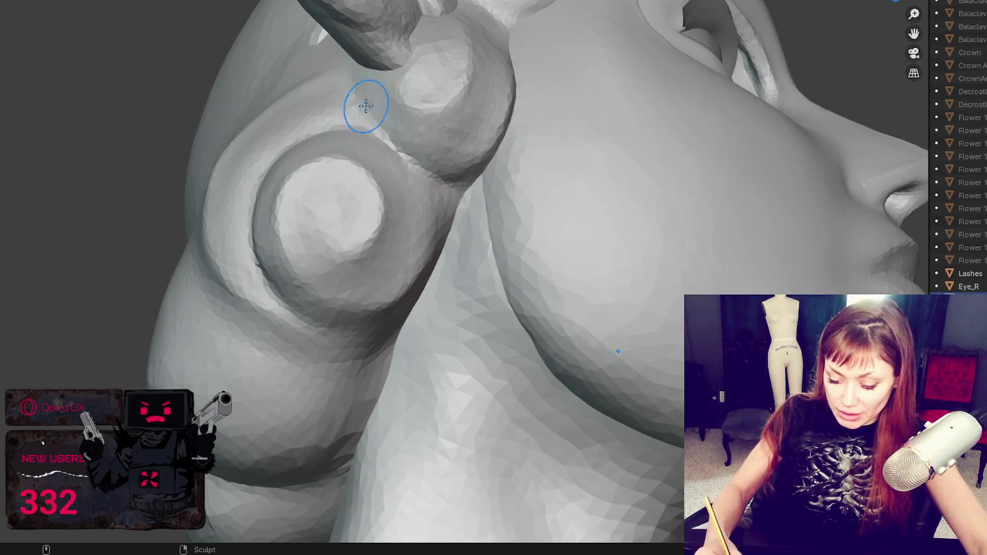
mouse_move(452, 220)
middle_mouse_down()
mouse_move(422, 176)
mouse_move(271, 169)
middle_mouse_up()
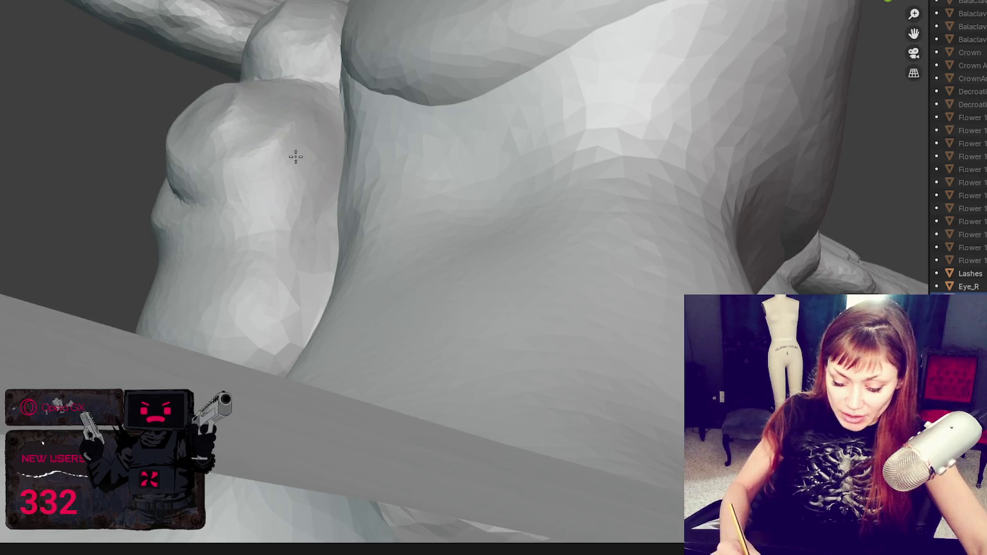
mouse_move(199, 169)
middle_mouse_down()
mouse_move(253, 218)
mouse_move(257, 241)
mouse_move(308, 264)
middle_mouse_up()
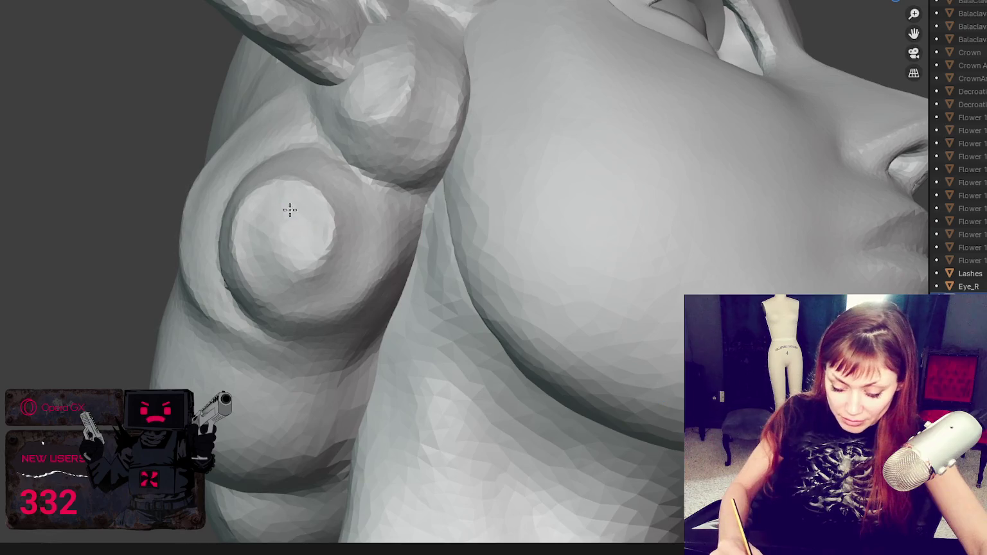
mouse_move(275, 220)
middle_mouse_down()
mouse_move(333, 251)
mouse_move(276, 229)
middle_mouse_up()
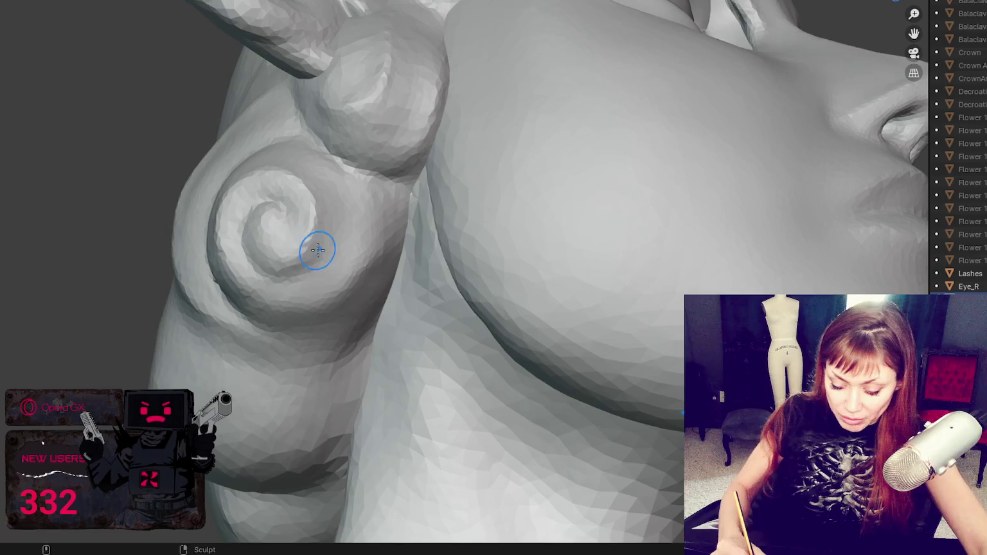
Carve a spiral into the lower round curl
mouse_move(300, 271)
middle_mouse_down()
mouse_move(250, 215)
mouse_move(263, 185)
middle_mouse_up()
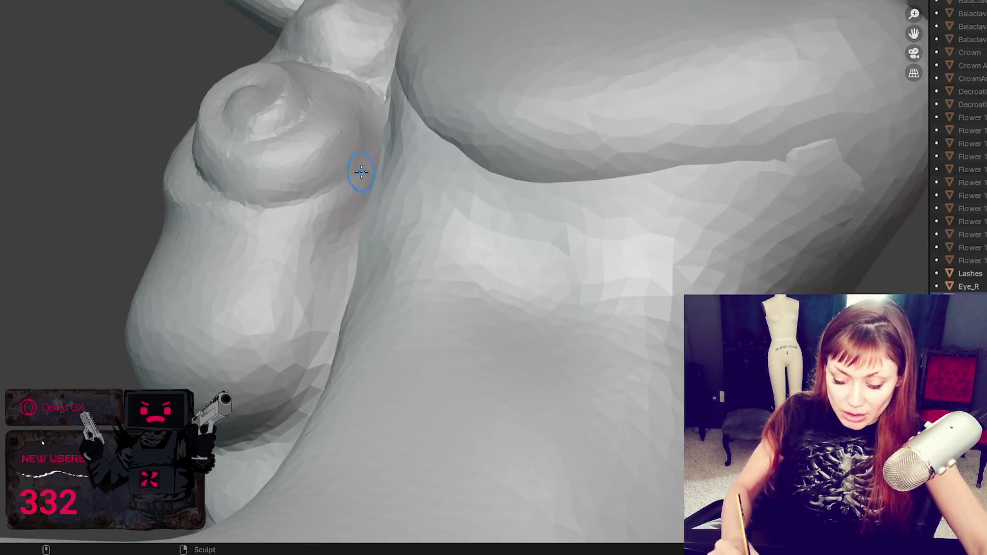
mouse_move(361, 171)
middle_mouse_down()
mouse_move(326, 232)
mouse_move(181, 168)
middle_mouse_up()
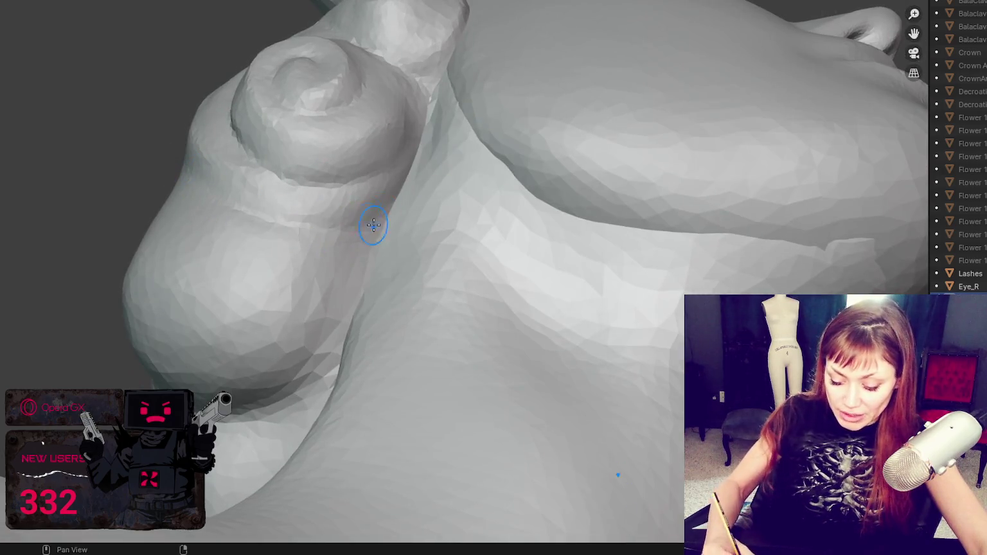
middle_click_drag(374, 225, 291, 288)
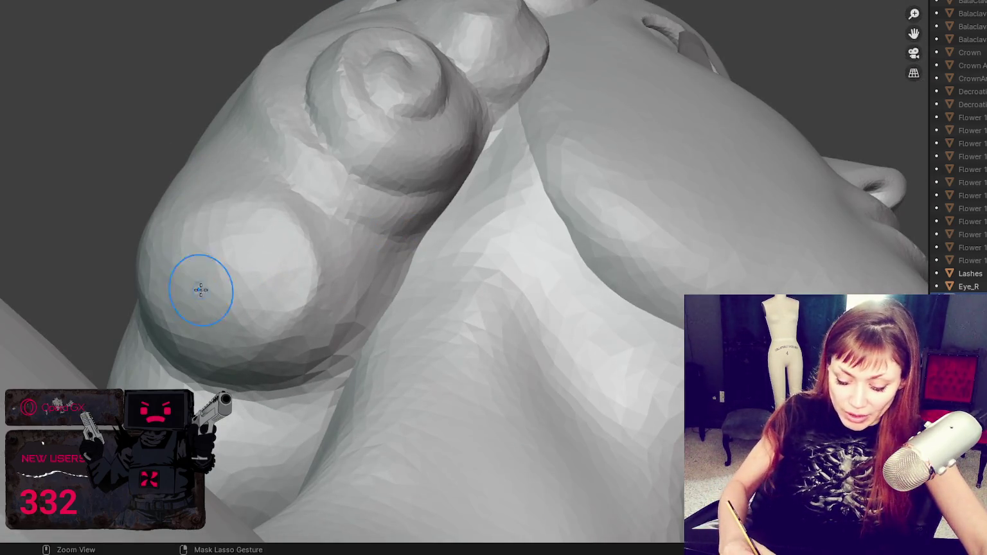
mouse_move(200, 290)
left_mouse_down()
mouse_move(227, 231)
mouse_move(256, 282)
mouse_move(222, 289)
left_mouse_up()
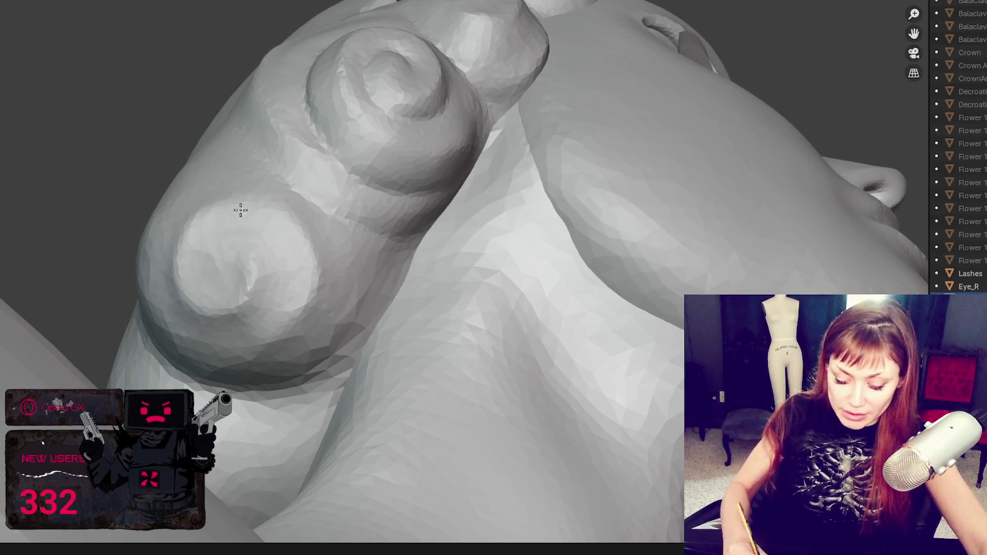
Deepen the ridge along the inner spiral of the round bump
mouse_move(286, 262)
middle_mouse_down()
mouse_move(399, 306)
mouse_move(302, 169)
mouse_move(323, 191)
middle_mouse_up()
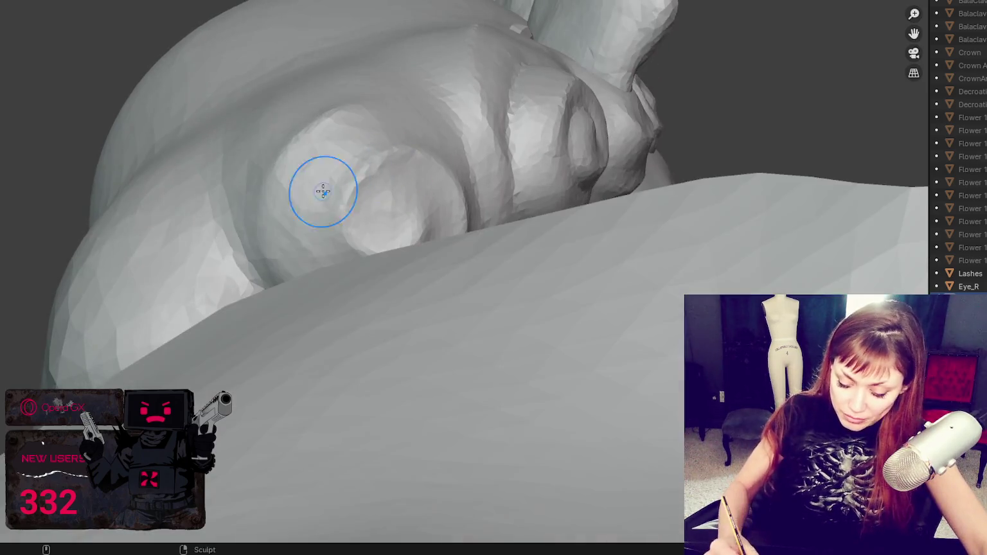
middle_click_drag(346, 282, 335, 293, "shift")
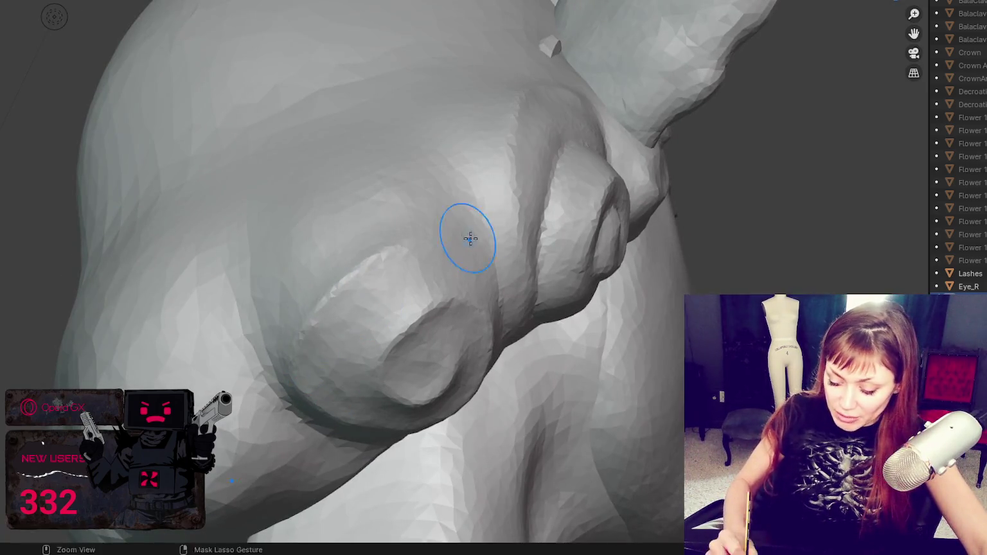
middle_click_drag(469, 238, 289, 337)
middle_click_drag(519, 282, 441, 288)
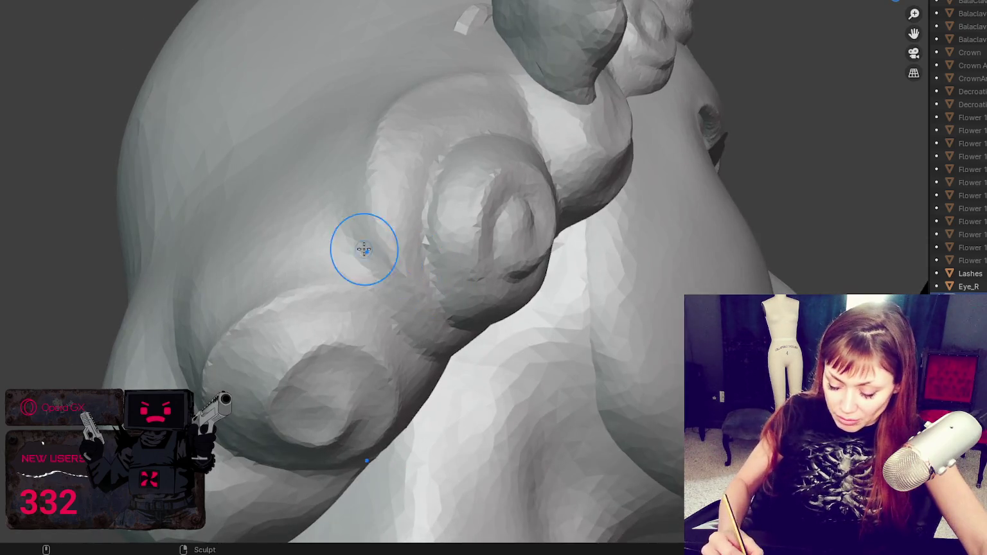
middle_click_drag(364, 249, 391, 265)
mouse_move(292, 160)
middle_mouse_down()
mouse_move(436, 271)
mouse_move(349, 213)
mouse_move(380, 217)
middle_mouse_up()
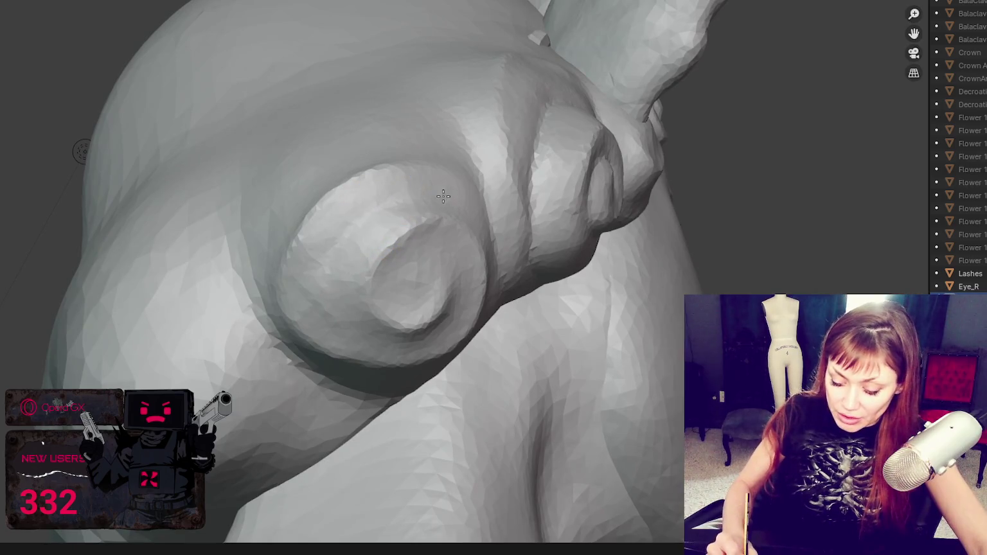
left_click_drag(388, 203, 333, 288)
Refine the inner curl's edge and build new swelling across the bun
middle_click_drag(358, 296, 496, 243)
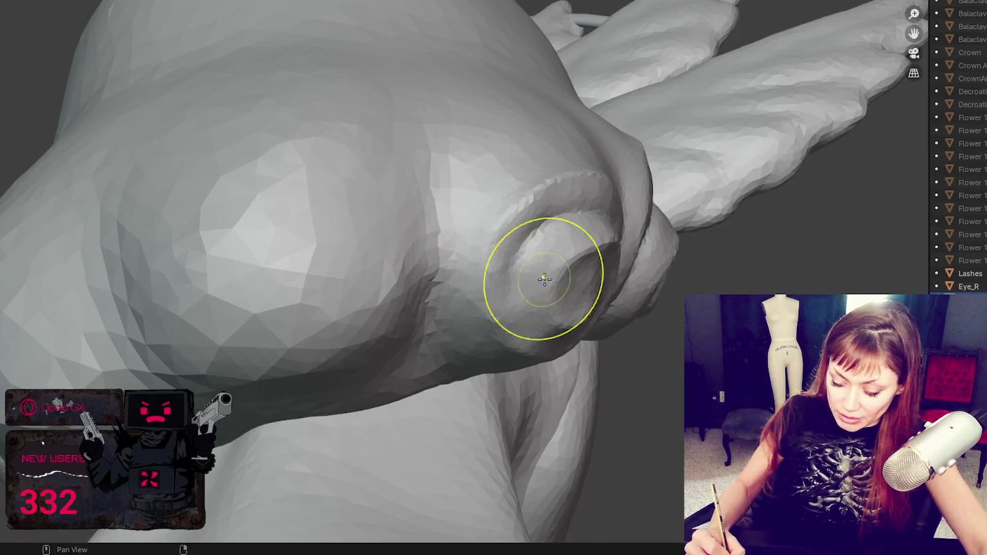
middle_click_drag(541, 282, 489, 220)
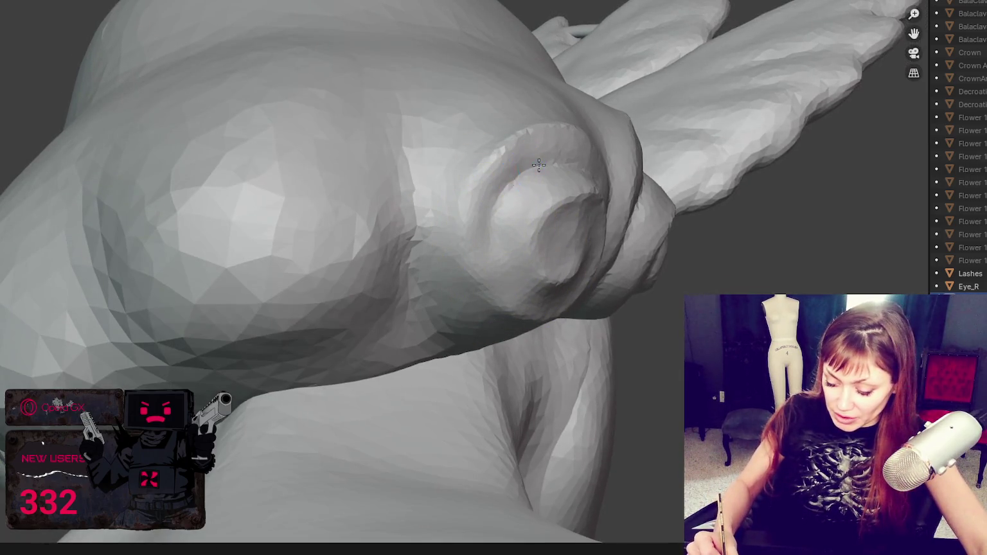
left_click_drag(530, 187, 512, 213)
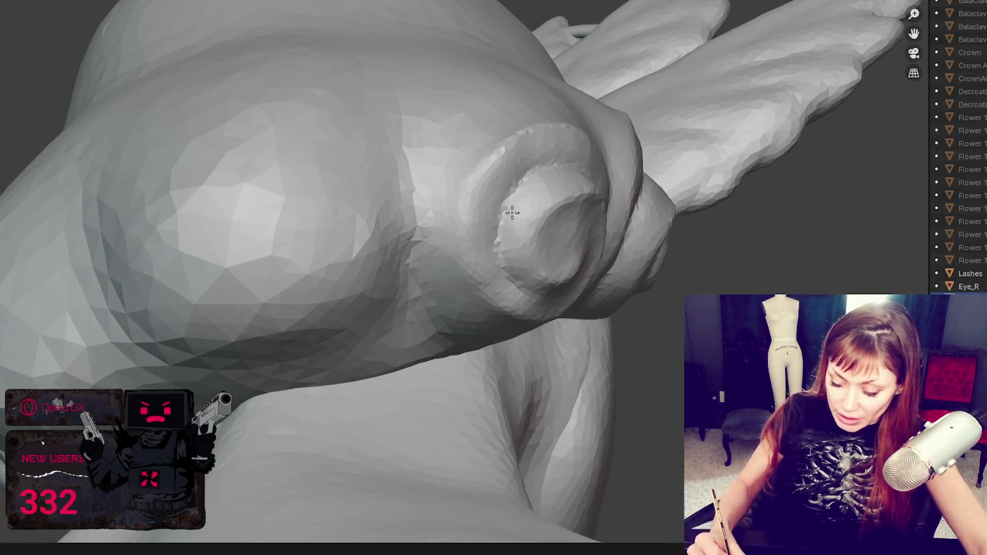
mouse_move(489, 169)
middle_mouse_down()
mouse_move(505, 227)
mouse_move(386, 185)
middle_mouse_up()
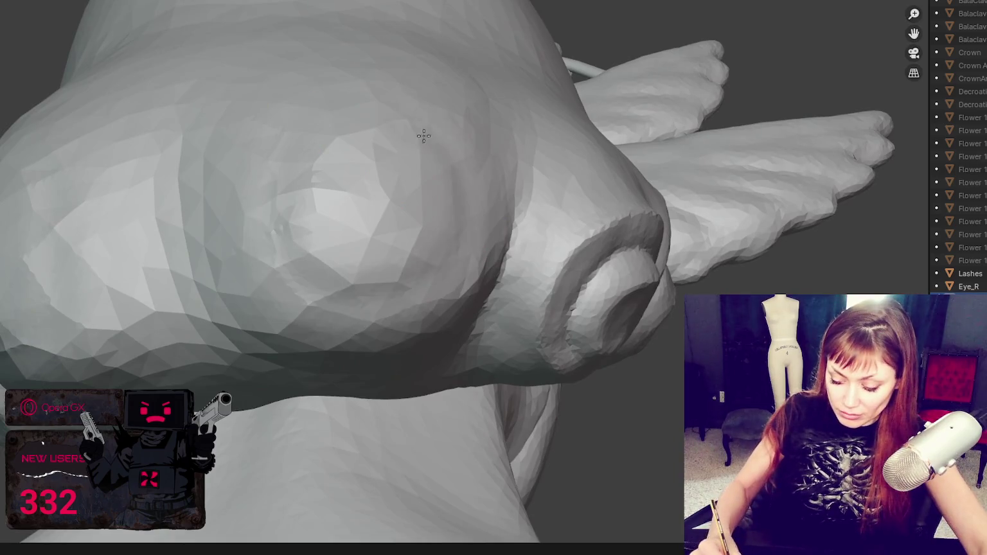
mouse_move(370, 156)
left_mouse_down()
mouse_move(319, 126)
mouse_move(462, 171)
mouse_move(437, 270)
mouse_move(325, 144)
mouse_move(407, 264)
left_mouse_up()
Deepen the spiral crease in the bun and the crease beneath it
scroll(406, 265, "down", 3)
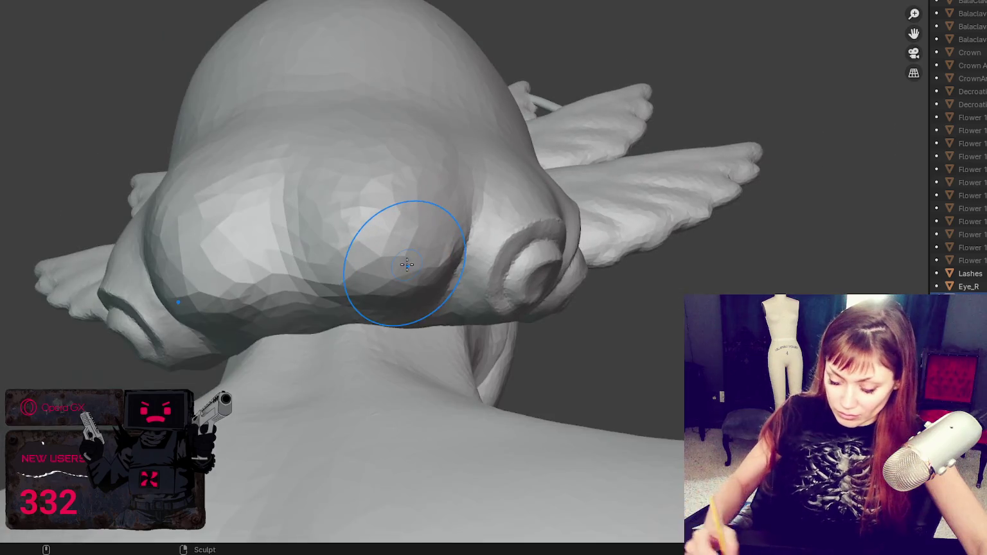
mouse_move(403, 260)
middle_mouse_down()
mouse_move(381, 220)
mouse_move(326, 261)
middle_mouse_up()
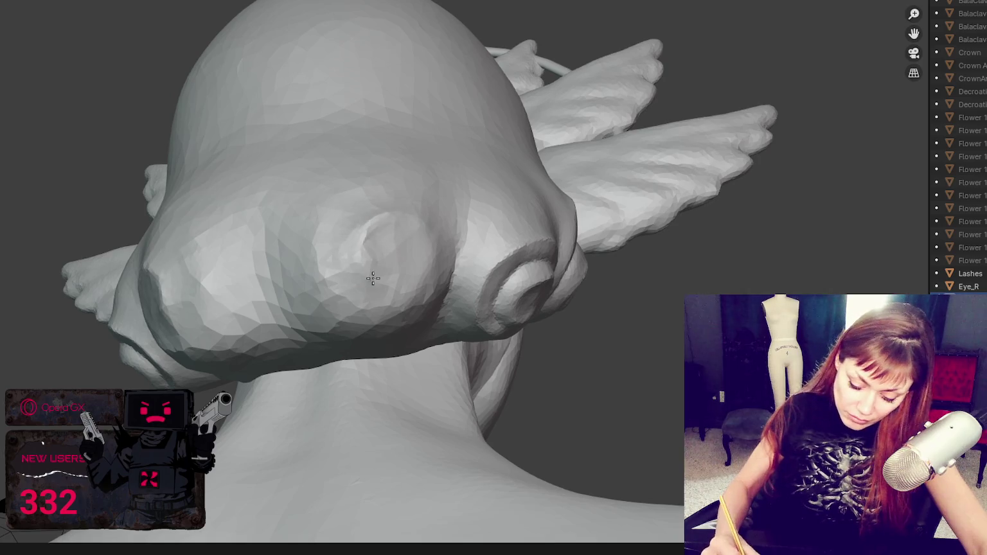
mouse_move(372, 277)
left_mouse_down()
mouse_move(385, 253)
mouse_move(351, 184)
left_mouse_up()
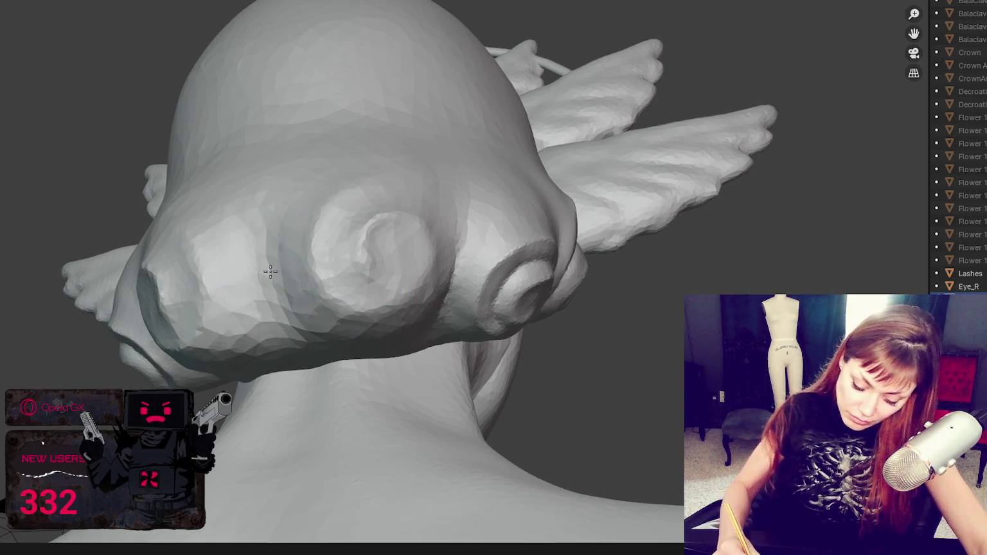
mouse_move(270, 272)
left_mouse_down()
mouse_move(258, 275)
mouse_move(277, 334)
mouse_move(321, 340)
mouse_move(300, 355)
left_mouse_up()
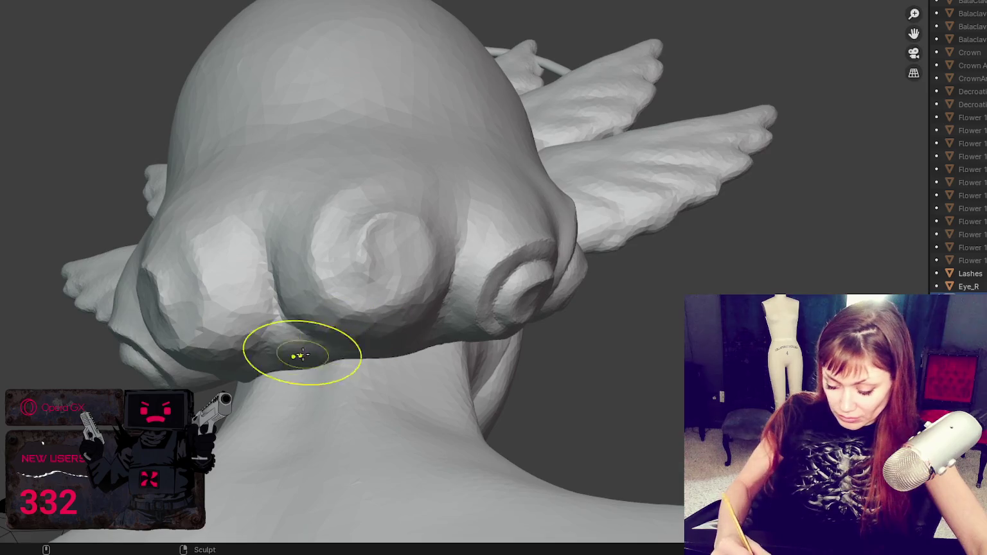
Hollow out the left bun with a defined rim
mouse_move(301, 355)
middle_mouse_down()
mouse_move(397, 331)
mouse_move(375, 257)
middle_mouse_up()
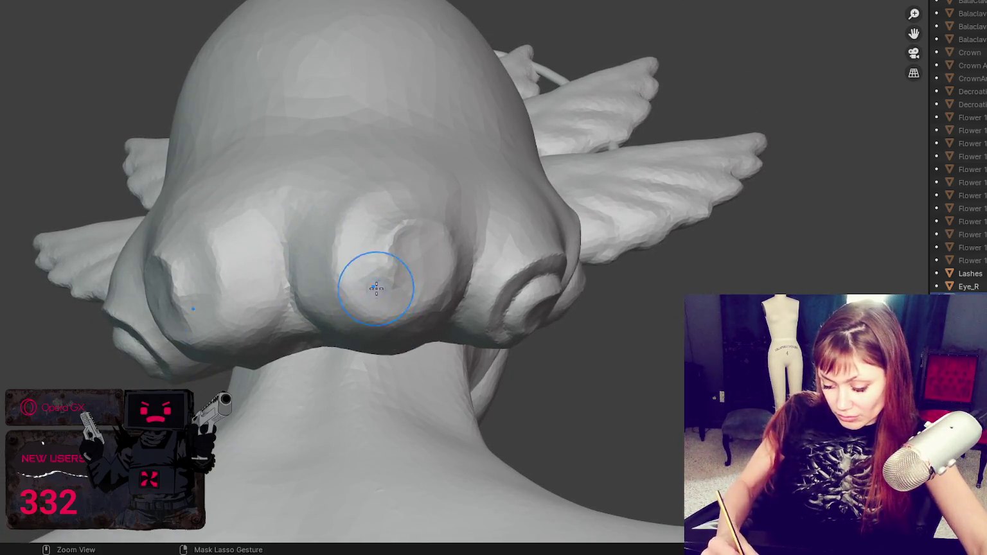
mouse_move(328, 290)
middle_mouse_down()
mouse_move(358, 229)
mouse_move(375, 287)
middle_mouse_up()
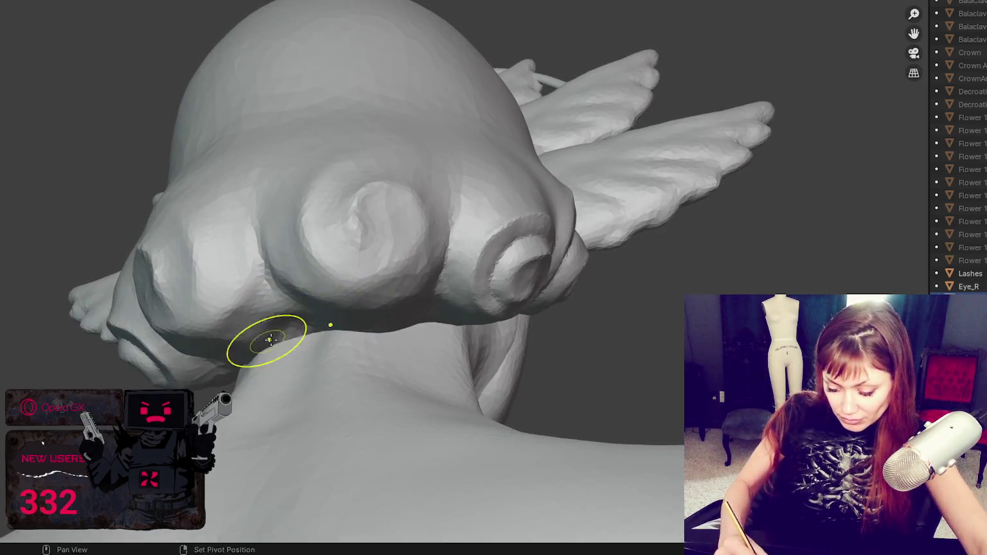
mouse_move(264, 341)
middle_mouse_down()
mouse_move(369, 326)
mouse_move(359, 342)
middle_mouse_up()
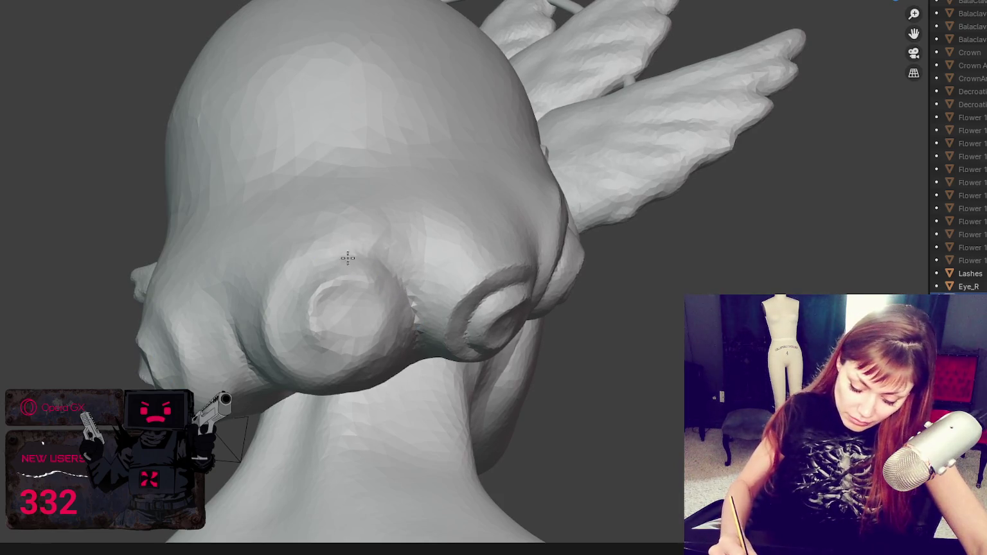
mouse_move(331, 264)
left_mouse_down()
mouse_move(308, 266)
mouse_move(315, 365)
left_mouse_up()
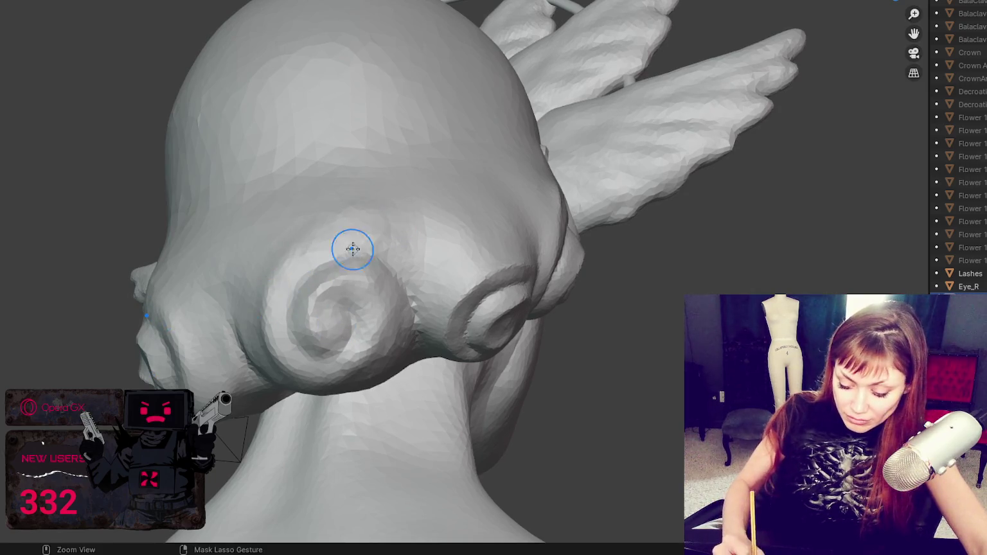
Sculpt mirrored dents into the back of the head
mouse_move(352, 249)
middle_mouse_down()
mouse_move(489, 235)
mouse_move(407, 239)
middle_mouse_up()
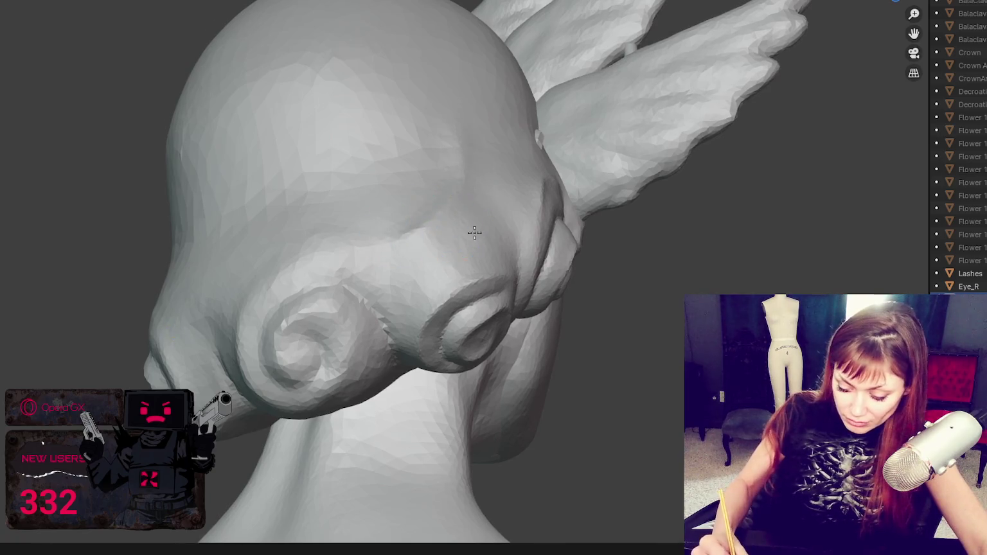
middle_click_drag(474, 232, 481, 235)
mouse_move(480, 302)
middle_mouse_down()
mouse_move(475, 283)
mouse_move(452, 316)
middle_mouse_up()
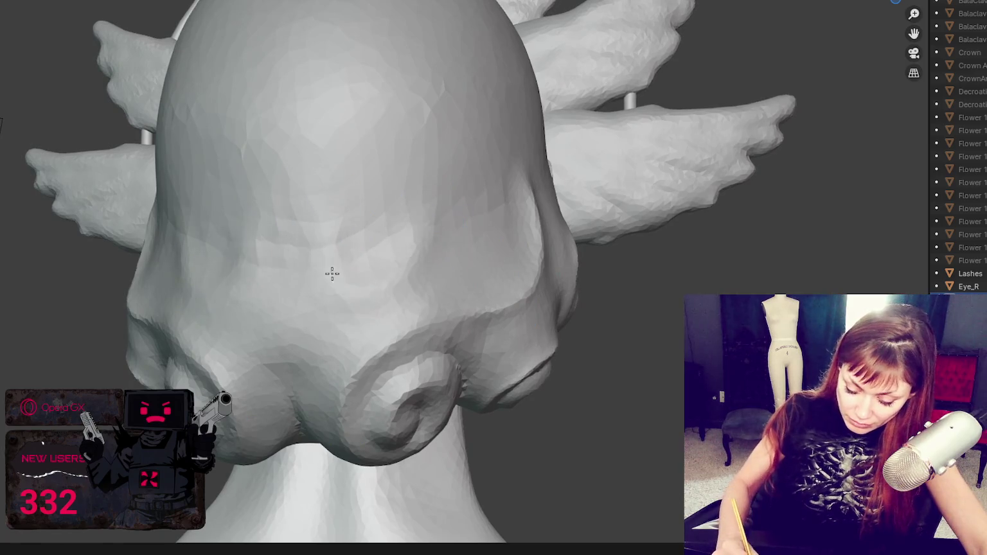
mouse_move(333, 275)
left_mouse_down()
mouse_move(359, 298)
mouse_move(419, 255)
mouse_move(399, 196)
mouse_move(275, 293)
mouse_move(282, 322)
mouse_move(345, 313)
mouse_move(297, 308)
mouse_move(388, 308)
left_mouse_up()
middle_click_drag(387, 308, 335, 331)
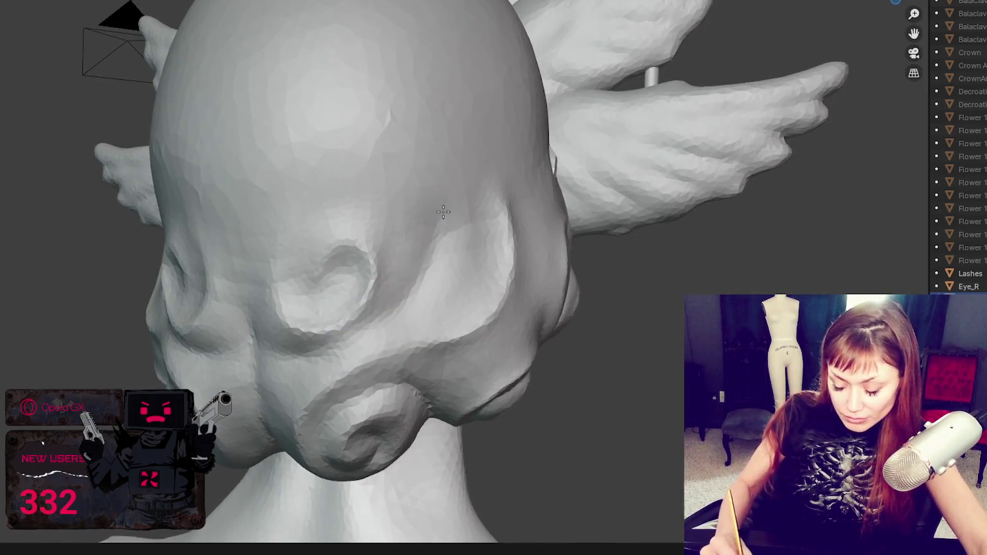
Reshape the right side of the head and the surface over the ear
middle_click_drag(435, 160, 395, 160)
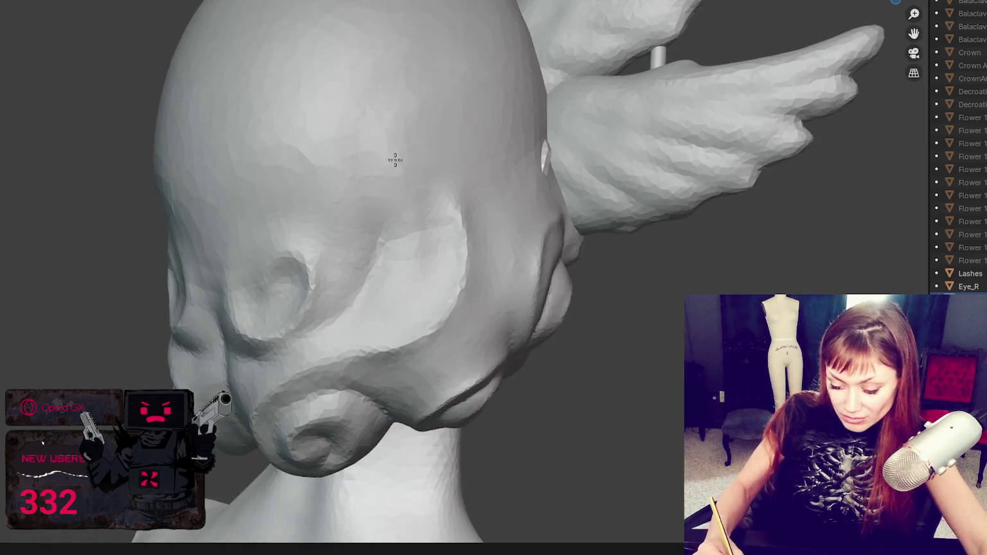
left_click_drag(485, 99, 500, 117)
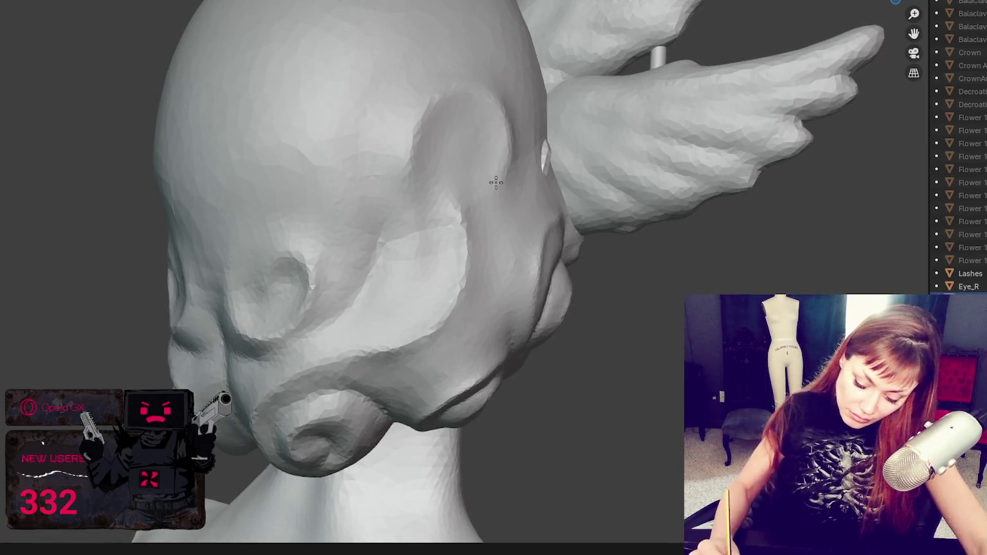
left_click_drag(415, 183, 429, 257)
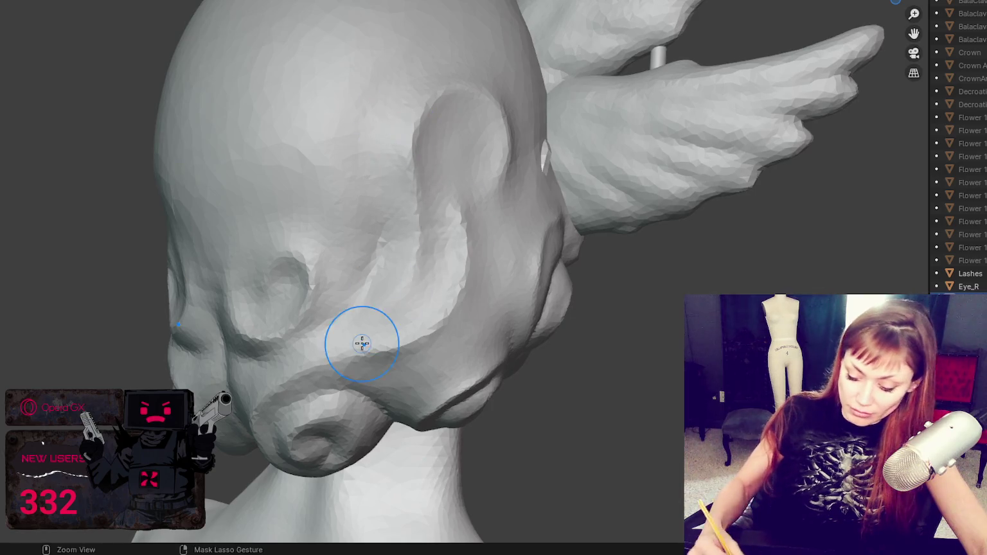
middle_click_drag(489, 258, 465, 304)
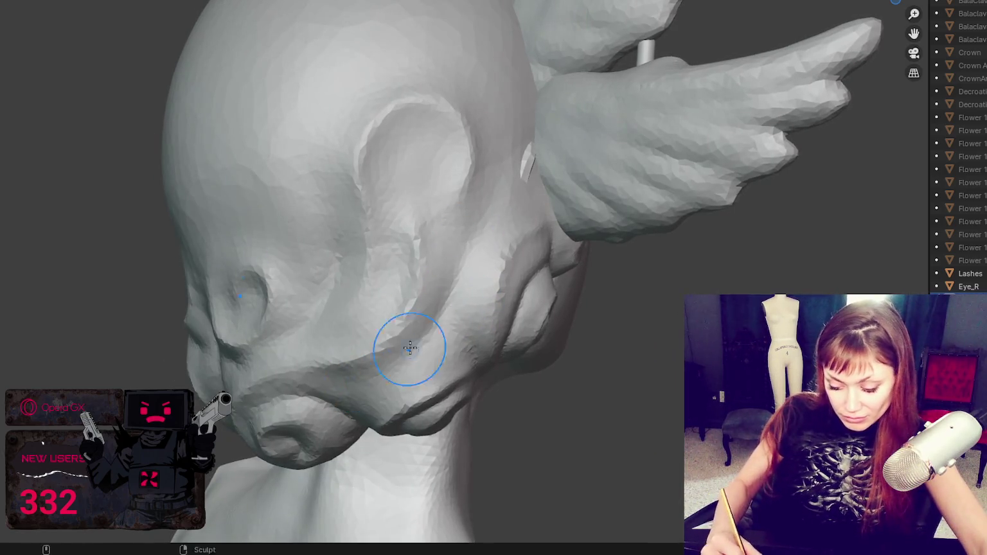
left_click_drag(410, 347, 410, 202)
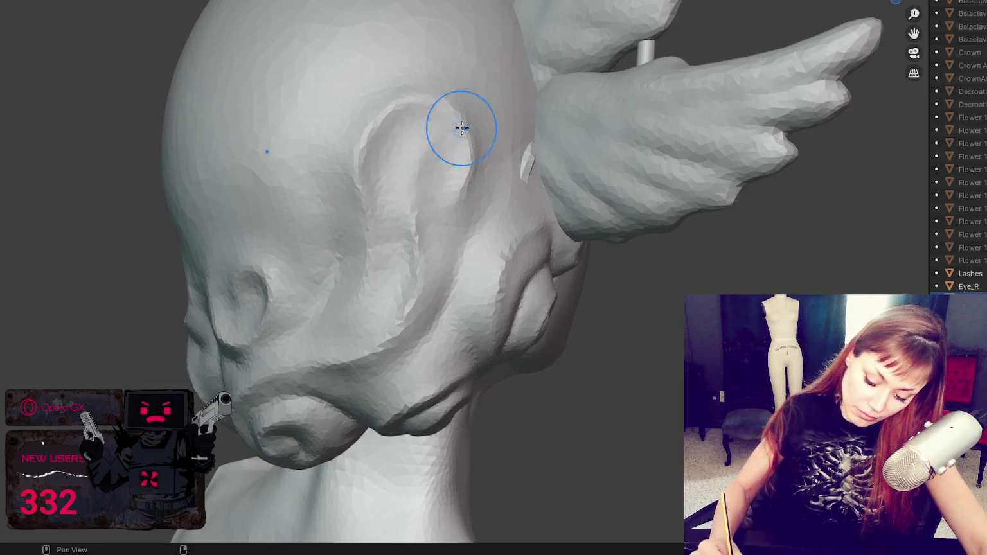
Sculpt the back of the head and the upper surface behind the ear
mouse_move(463, 129)
middle_mouse_down()
mouse_move(306, 205)
mouse_move(418, 133)
middle_mouse_up()
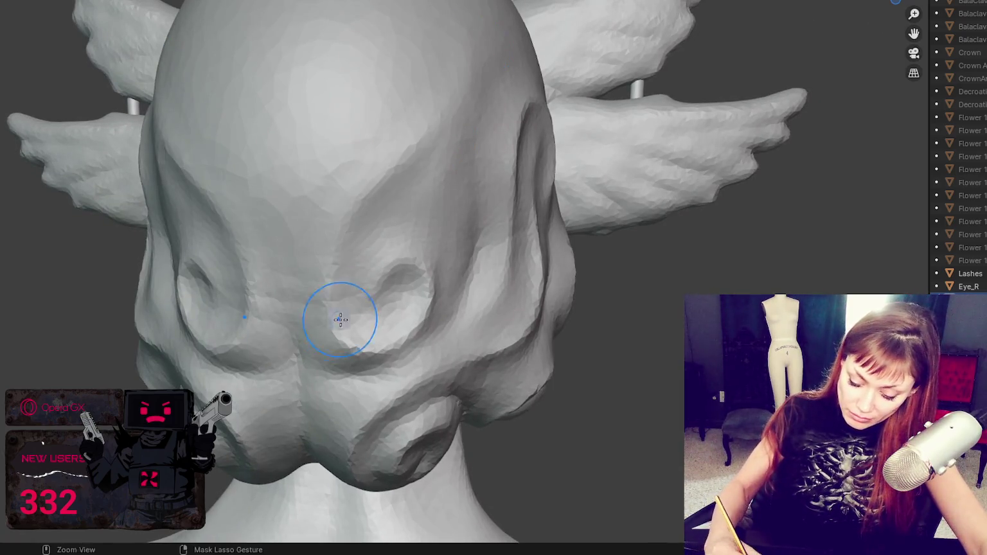
left_click_drag(341, 320, 299, 195)
mouse_move(406, 88)
left_mouse_down()
mouse_move(317, 221)
mouse_move(305, 218)
left_mouse_up()
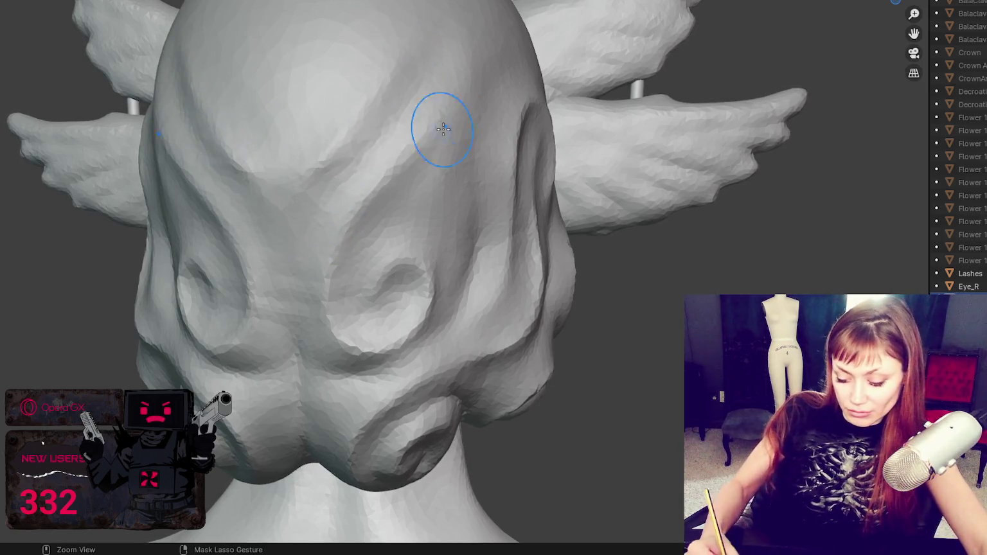
mouse_move(314, 221)
middle_mouse_down()
mouse_move(392, 260)
mouse_move(364, 202)
mouse_move(432, 88)
middle_mouse_up()
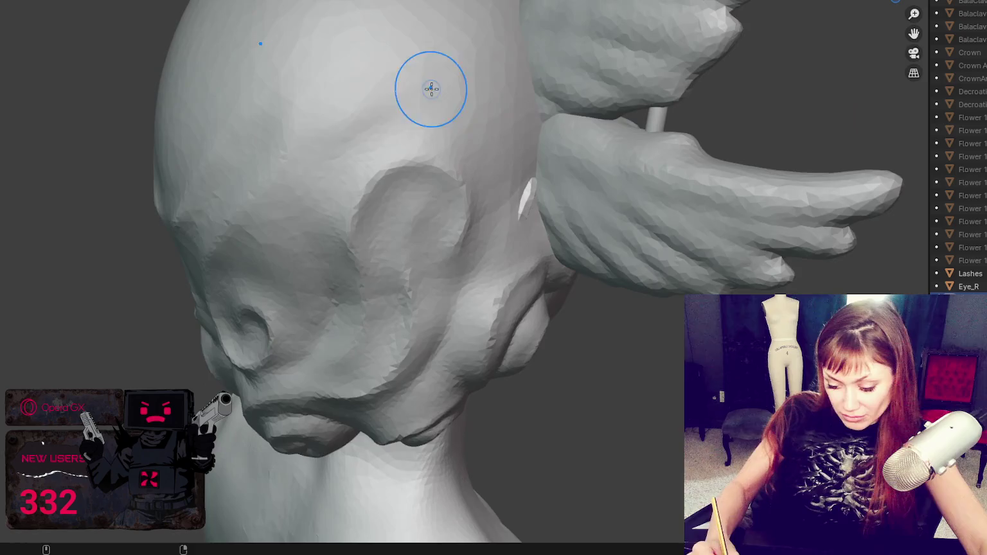
left_click_drag(510, 54, 468, 65)
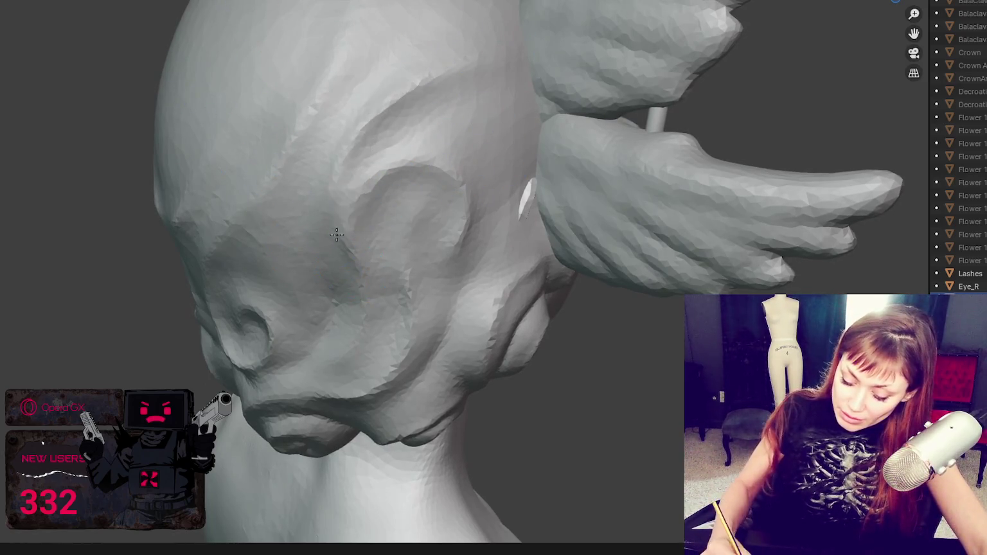
Orbit the whole bust around to its left profile
middle_click_drag(518, 88, 505, 151)
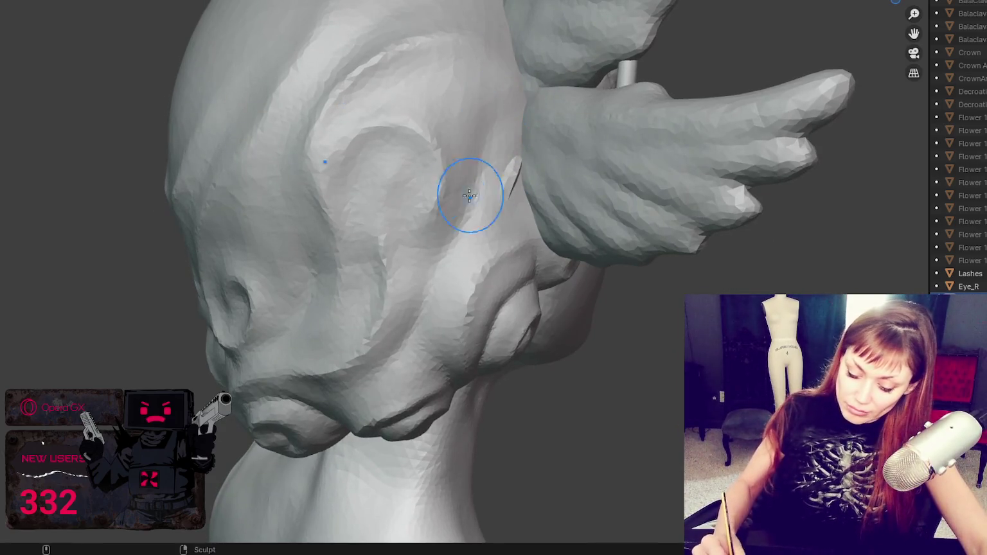
middle_click_drag(384, 237, 439, 178)
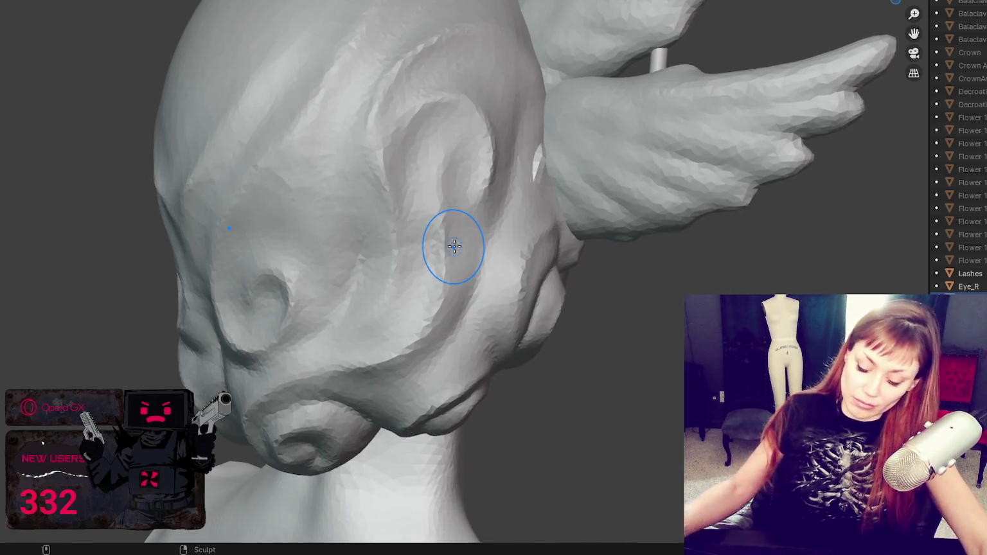
scroll(451, 247, "down", 8)
middle_click_drag(540, 165, 803, 157)
Snap to front view, zoom in, and tilt to look up under the face
key("KP_1")
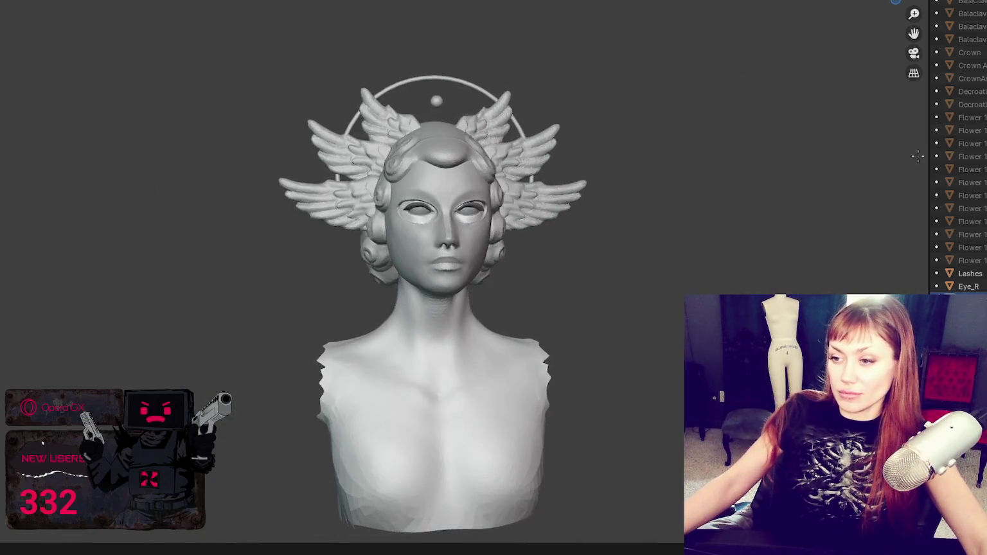
scroll(753, 216, "up", 3)
scroll(730, 193, "up", 2)
scroll(739, 213, "up", 3)
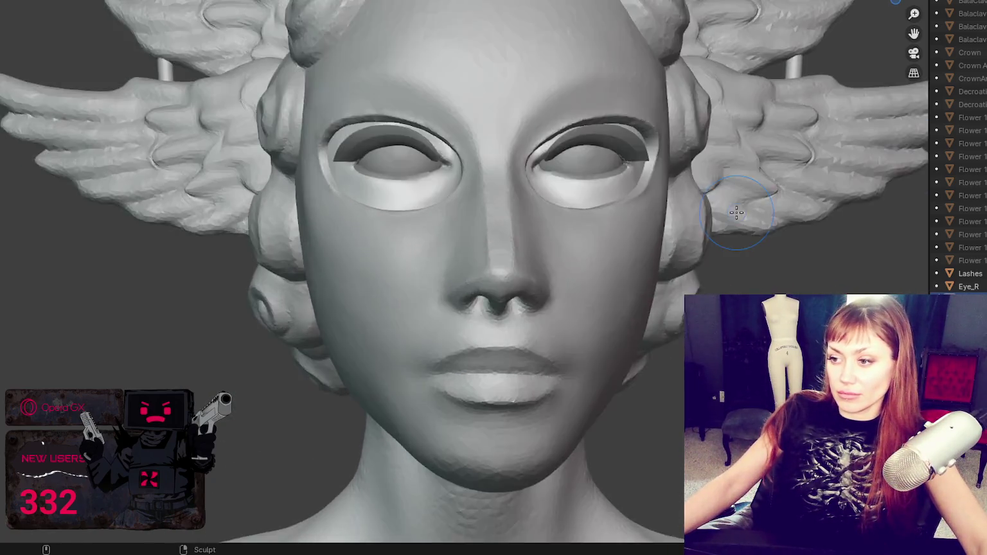
middle_click_drag(738, 213, 831, 203)
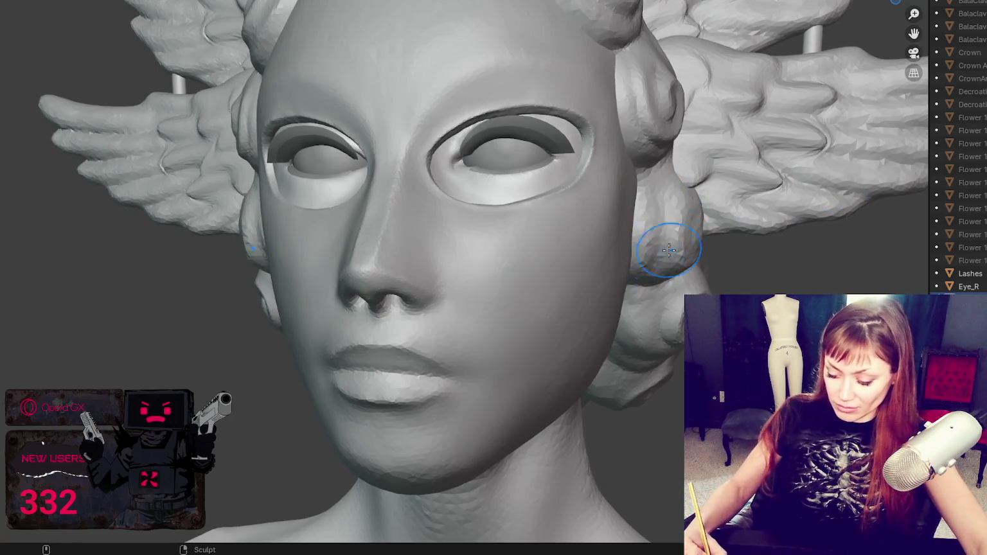
mouse_move(662, 242)
middle_mouse_down()
mouse_move(681, 203)
mouse_move(658, 204)
middle_mouse_up()
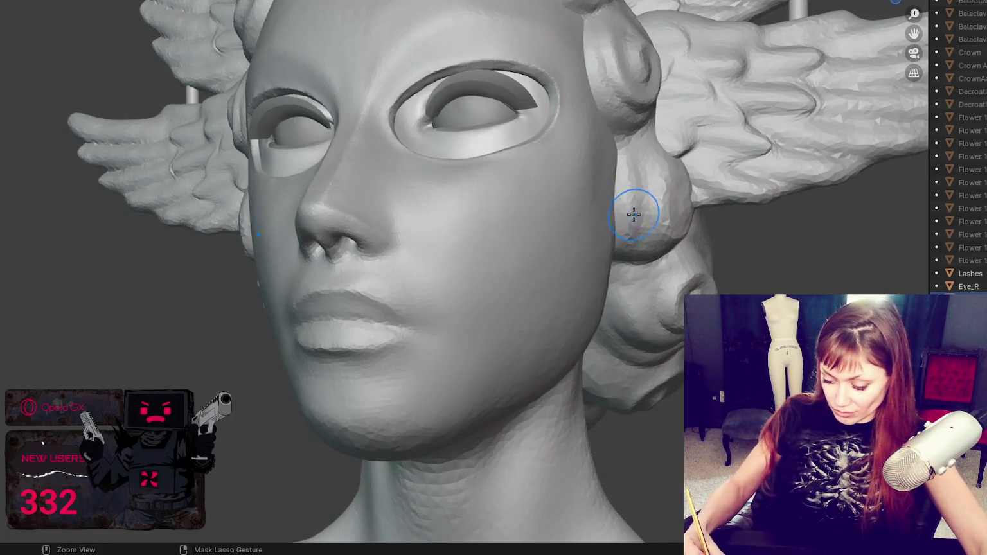
middle_click_drag(669, 162, 666, 169)
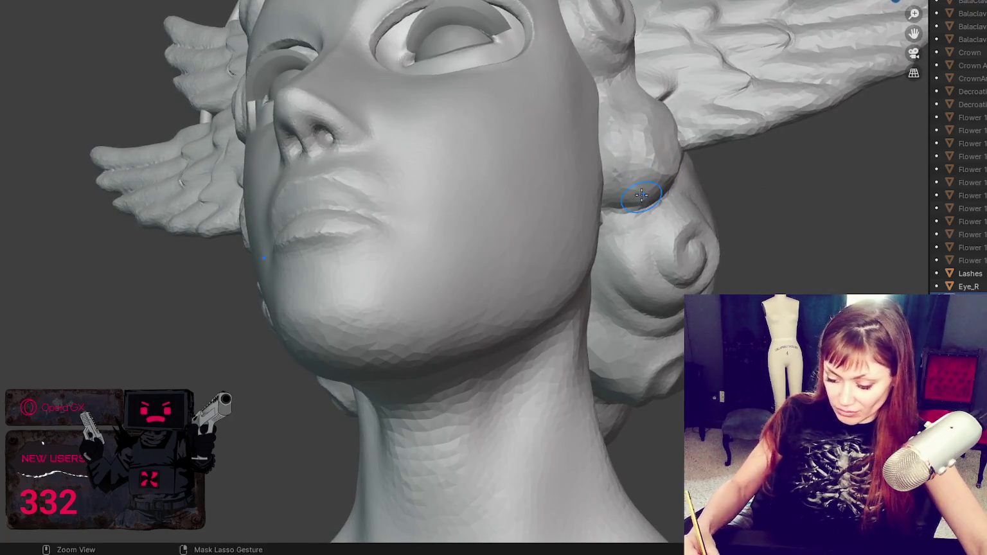
Reshape the hair mass beside the cheek from a frontal view
scroll(640, 163, "up", 2)
scroll(698, 152, "up", 1)
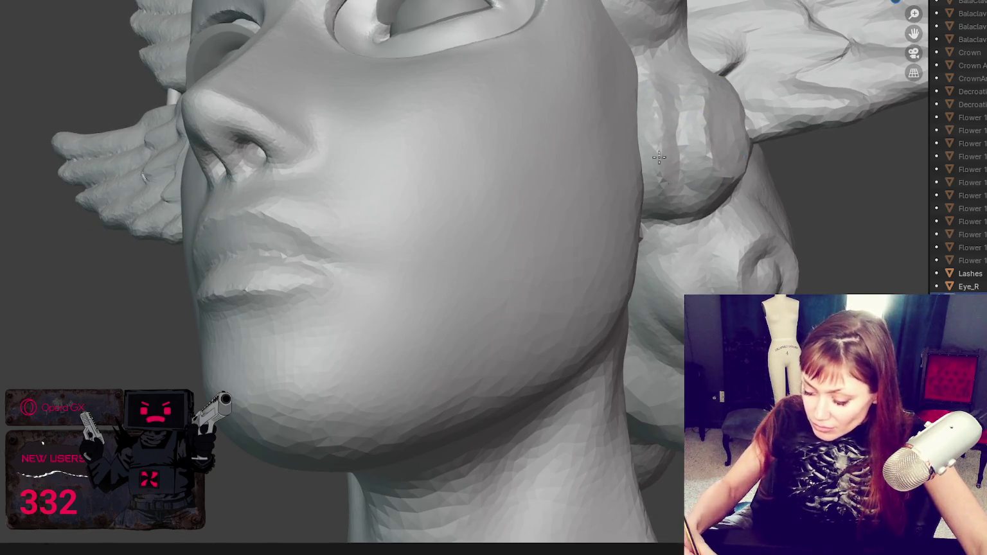
middle_click_drag(658, 157, 689, 118, "shift")
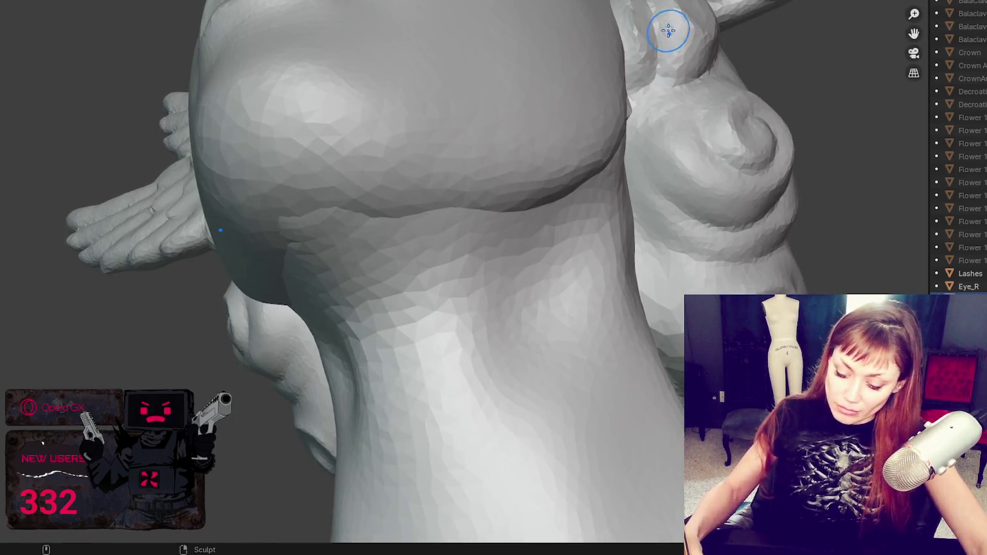
scroll(550, 128, "down", 4)
middle_click_drag(550, 128, 577, 194)
scroll(577, 195, "up", 4)
scroll(569, 205, "up", 2)
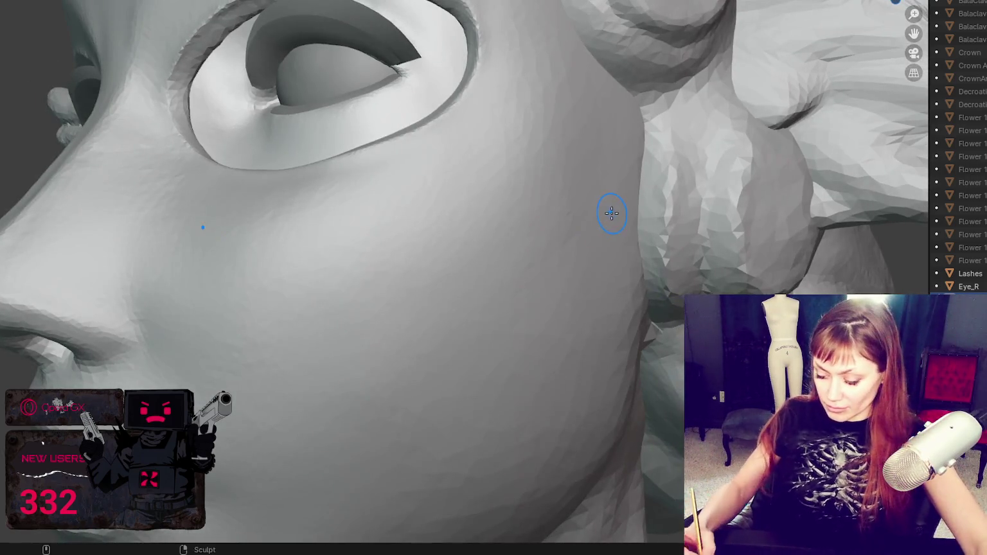
mouse_move(612, 212)
left_mouse_down()
mouse_move(726, 187)
mouse_move(734, 132)
mouse_move(694, 214)
mouse_move(713, 124)
left_mouse_up()
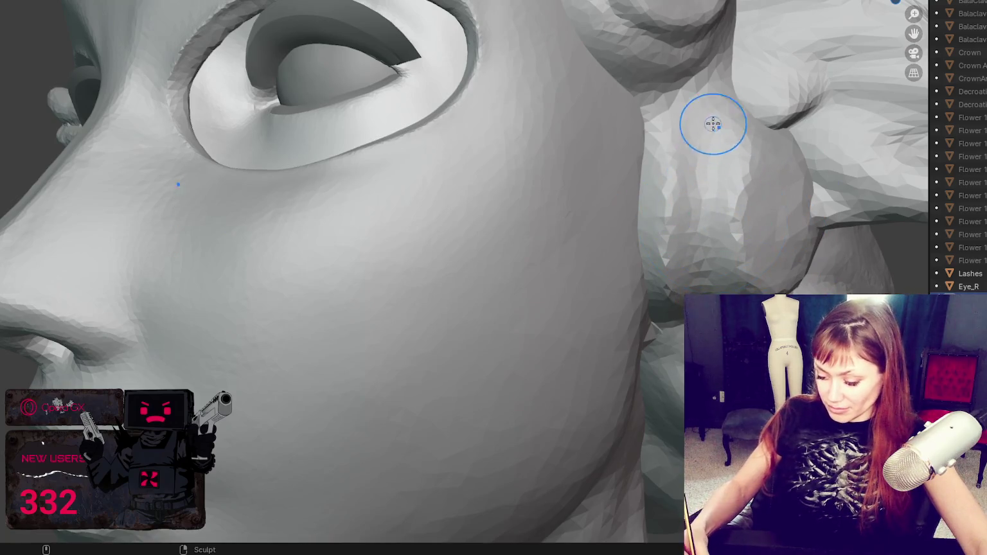
mouse_move(721, 89)
left_mouse_down()
mouse_move(710, 122)
mouse_move(700, 258)
mouse_move(651, 96)
left_mouse_up()
Zoom in and out to inspect the hair spiral against the cheek
middle_click_drag(694, 220, 565, 53, "ctrl")
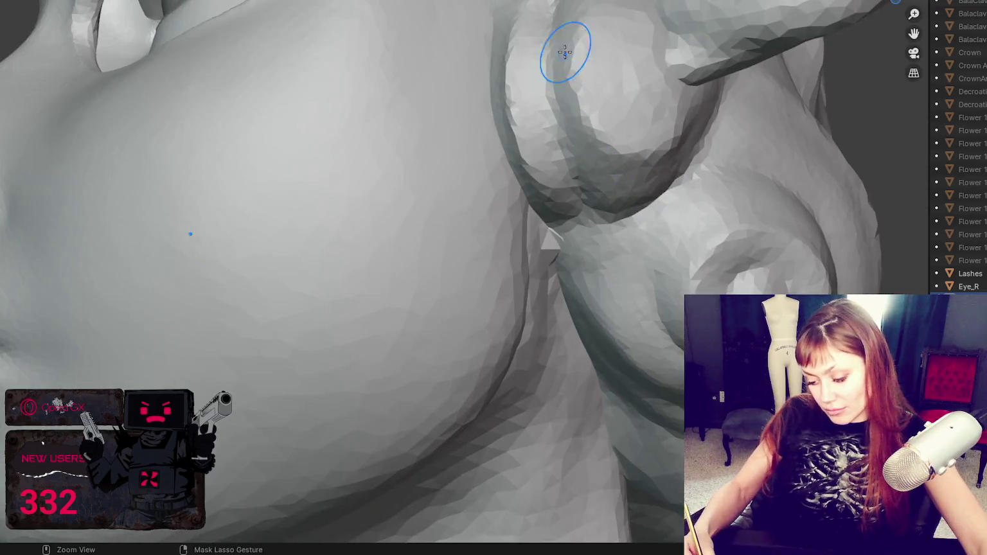
middle_click_drag(600, 173, 353, 122, "ctrl")
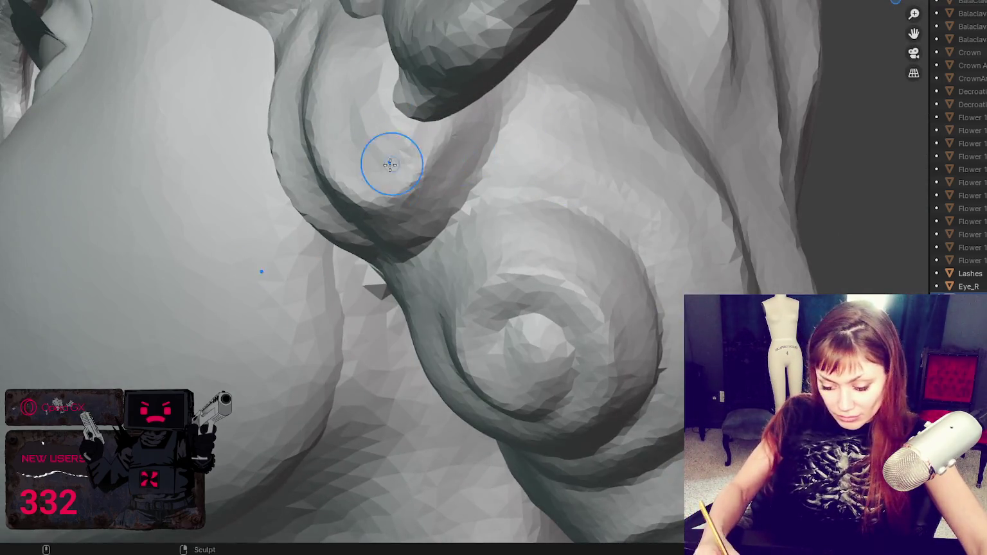
mouse_move(390, 159)
middle_mouse_down("ctrl")
mouse_move(636, 170)
mouse_move(626, 172)
middle_mouse_up("ctrl")
scroll(590, 173, "down", 8)
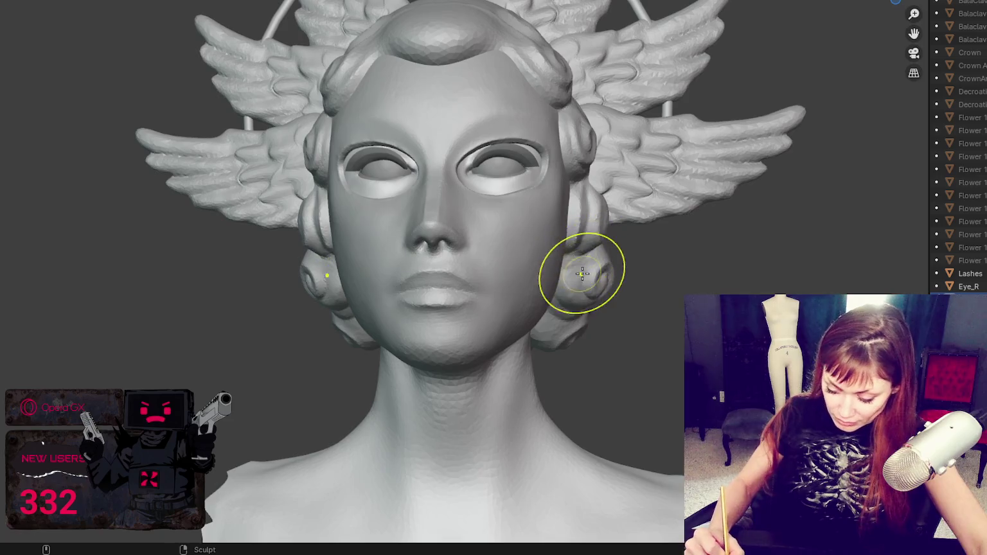
scroll(572, 257, "up", 1)
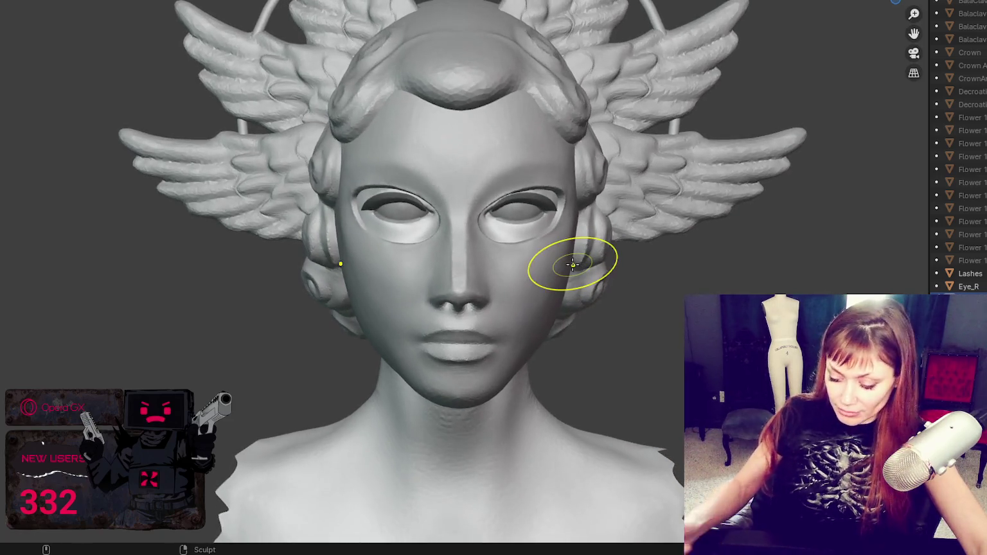
Save the sculpt as sdfsdfsdfsdfsdf.blend
key("ctrl+s")
scroll(590, 128, "down", 3)
mouse_move(590, 128)
middle_mouse_down()
mouse_move(627, 111)
mouse_move(646, 139)
middle_mouse_up()
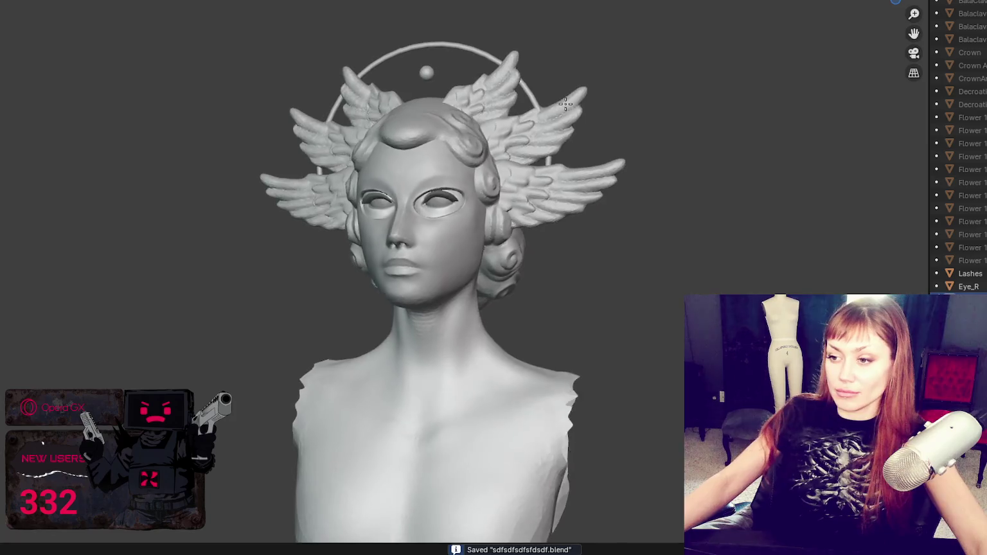
Orbit beneath the chin and neck, then back to a near-frontal face view
middle_click_drag(507, 282, 524, 259)
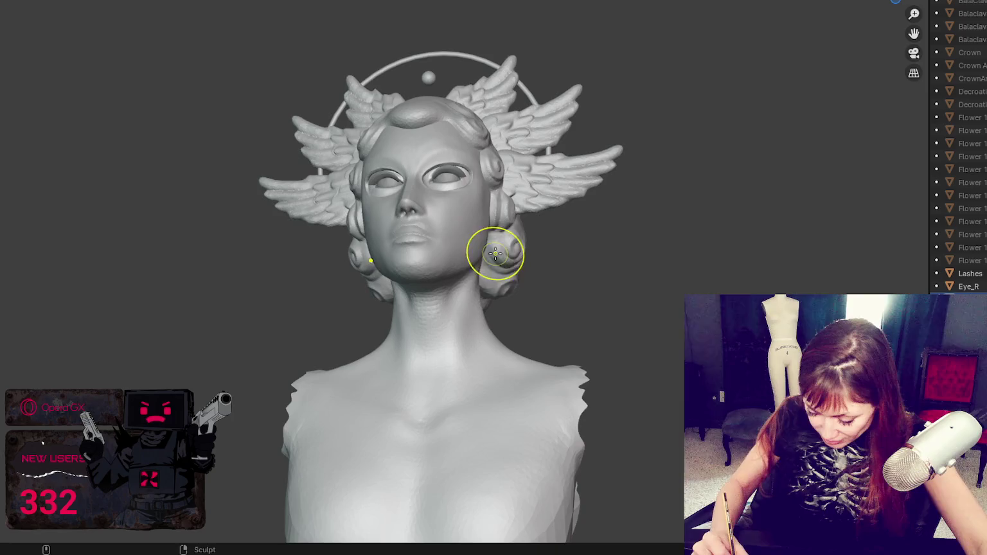
middle_click_drag(544, 260, 547, 270)
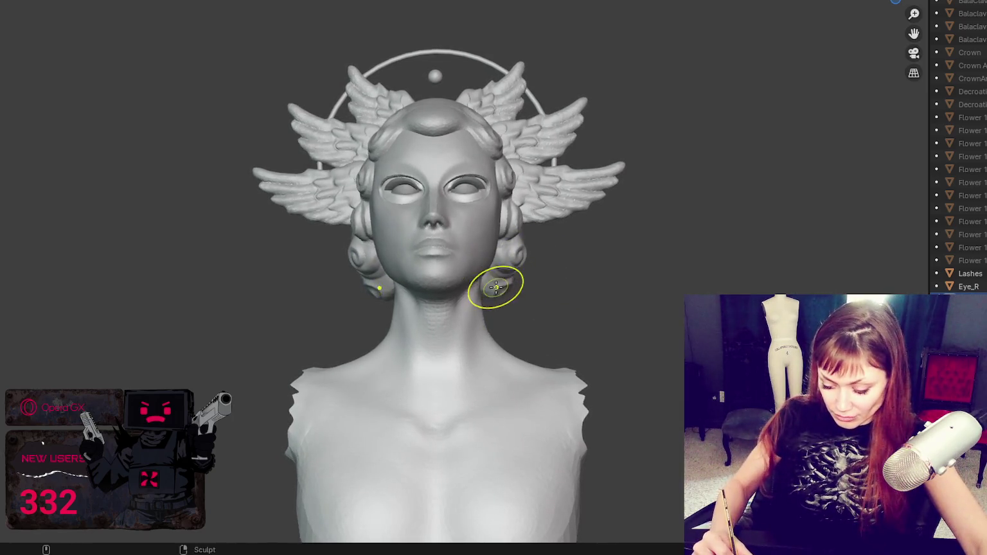
scroll(525, 270, "up", 5)
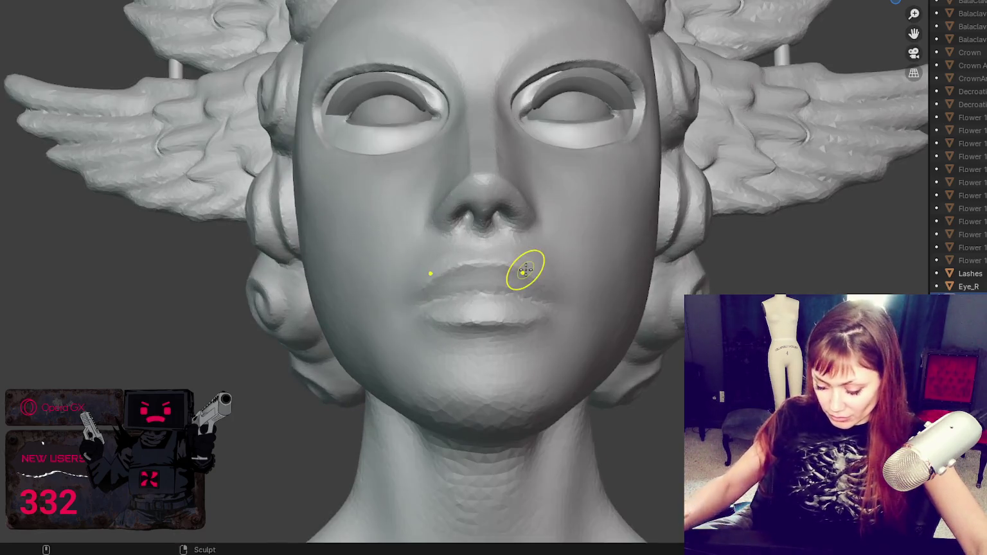
middle_click_drag(524, 268, 346, 325)
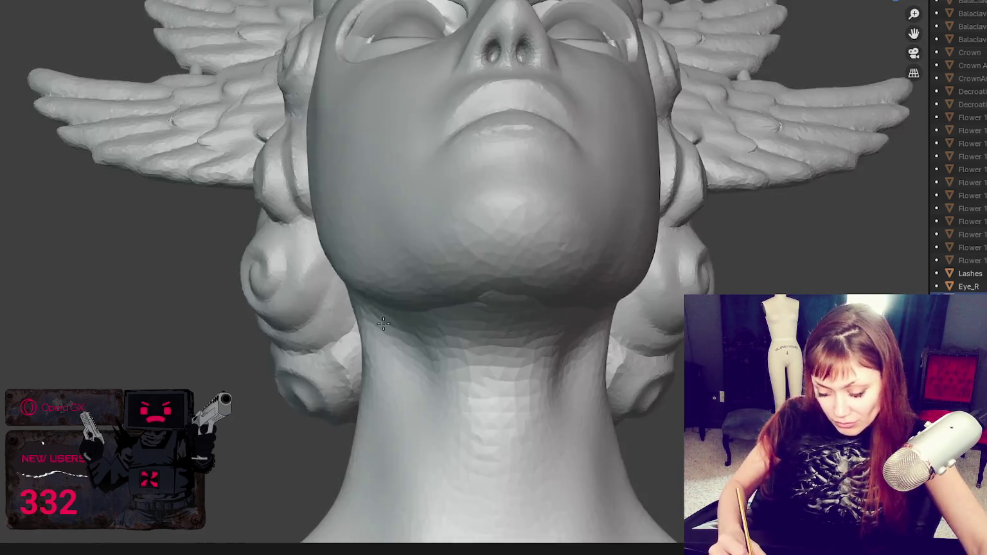
mouse_move(355, 313)
middle_mouse_down()
mouse_move(368, 335)
mouse_move(705, 210)
middle_mouse_up()
scroll(368, 335, "up", 3)
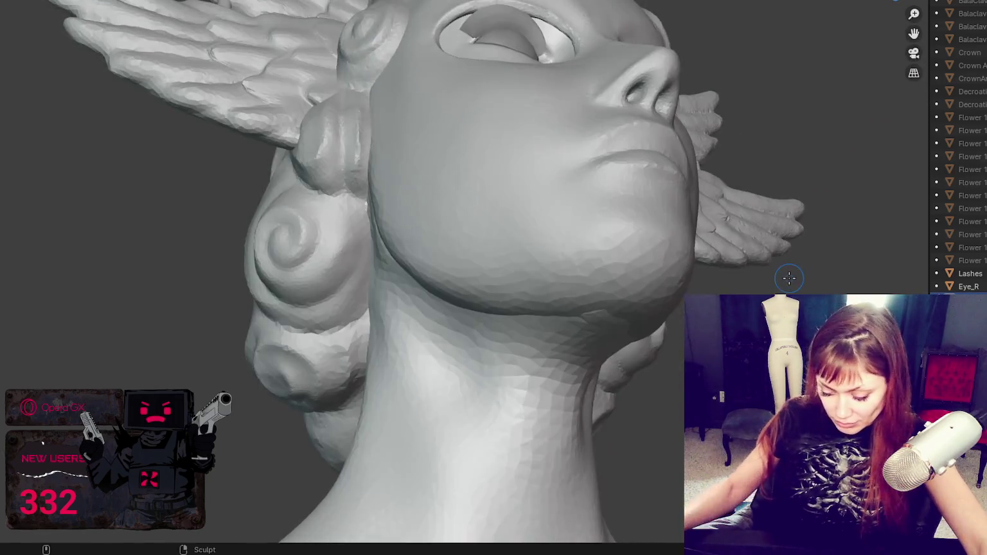
scroll(705, 210, "up", 4)
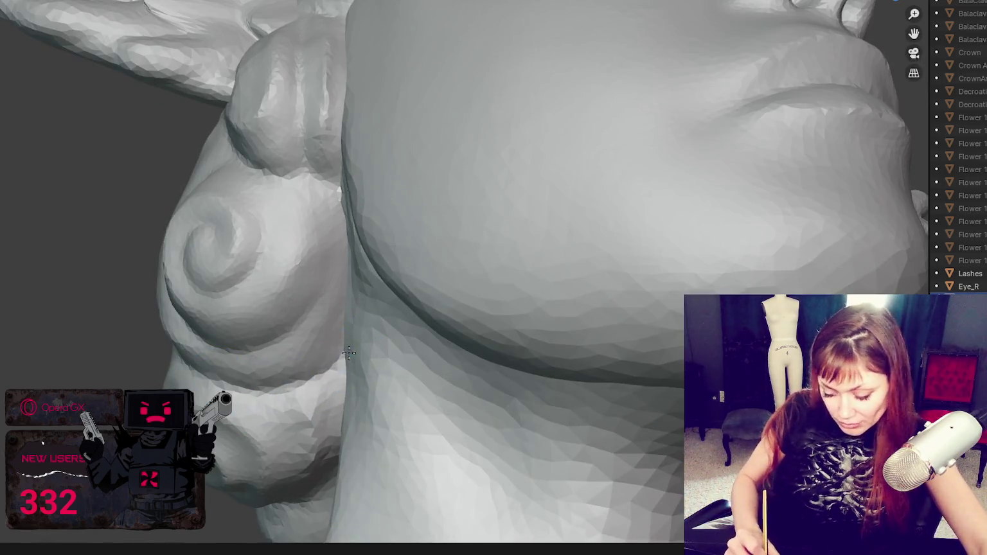
Soften the jaw crease and carve a groove along the hair curl
middle_click_drag(318, 388, 328, 376, "shift")
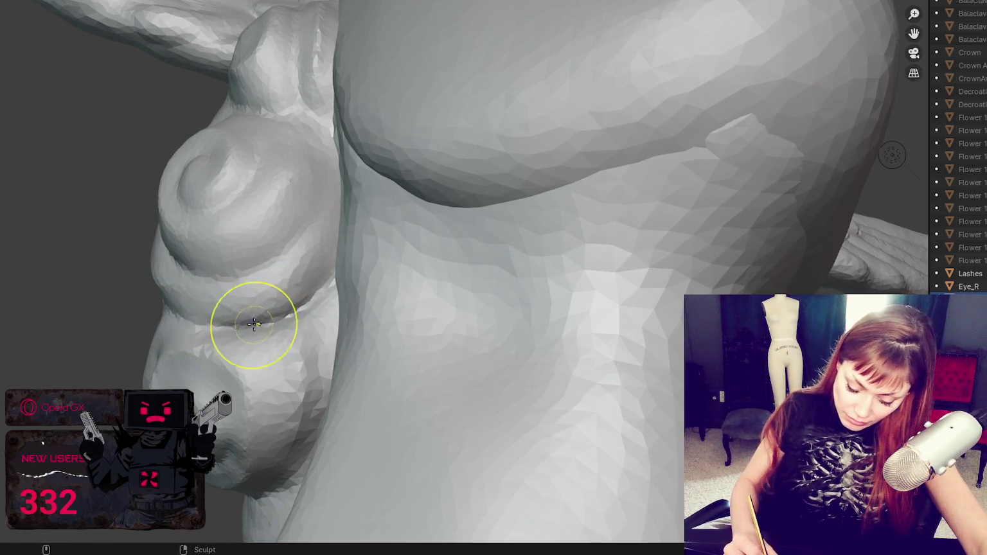
left_click_drag(280, 310, 321, 295)
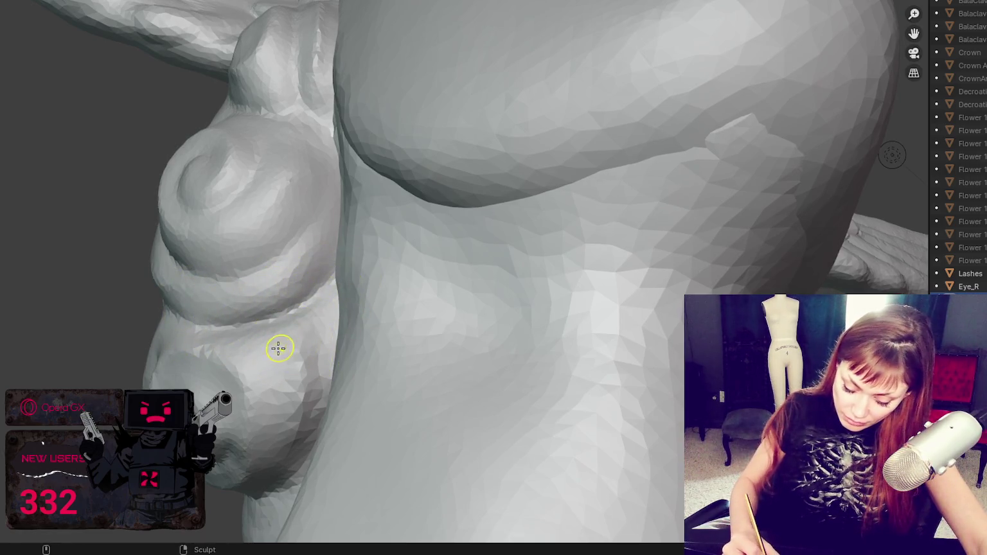
middle_click_drag(314, 339, 347, 319)
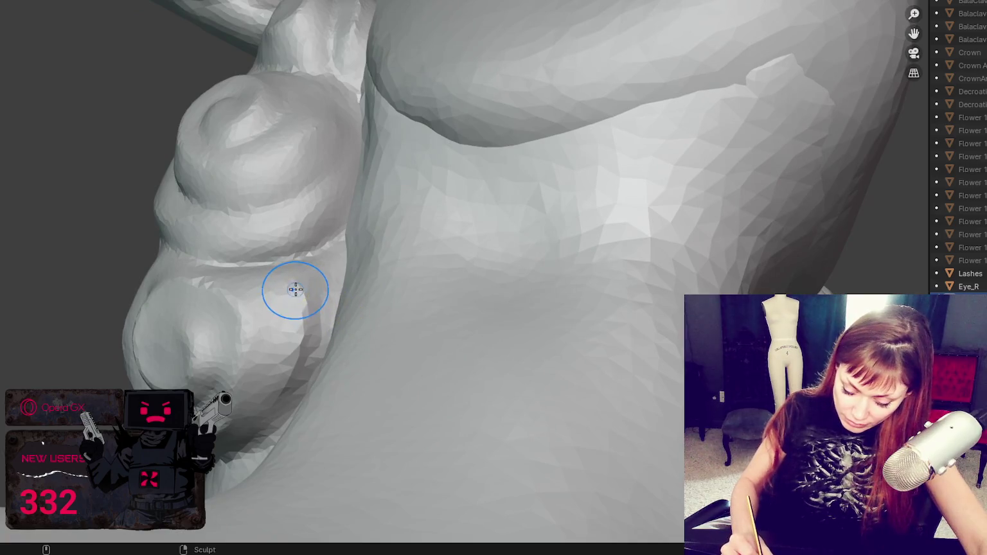
mouse_move(289, 398)
middle_mouse_down("ctrl")
mouse_move(410, 387)
mouse_move(282, 375)
mouse_move(344, 386)
mouse_move(352, 368)
mouse_move(331, 344)
middle_mouse_up("ctrl")
left_click_drag(313, 319, 468, 278)
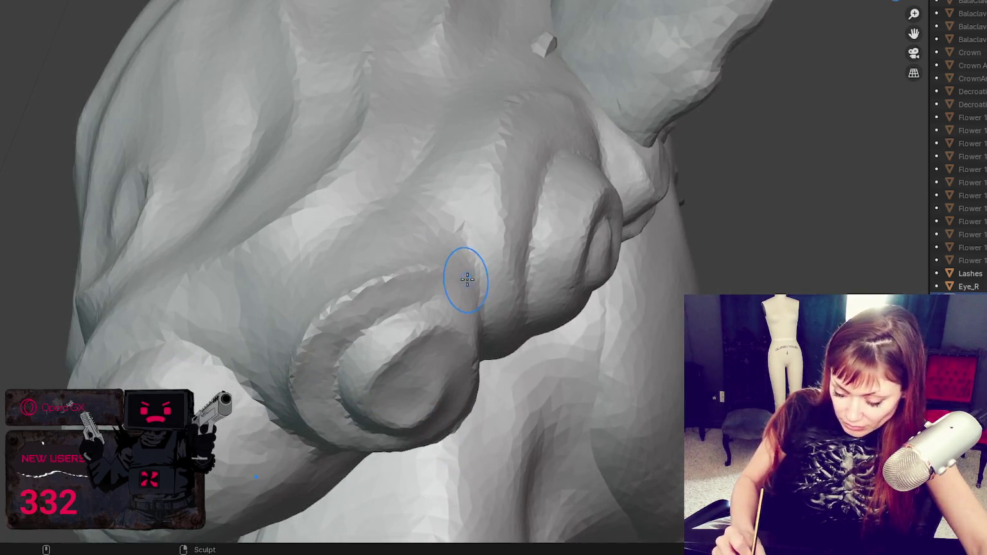
Reshape the curls with mirrored strokes and smooth their surfaces on both sides
scroll(467, 293, "down", 2)
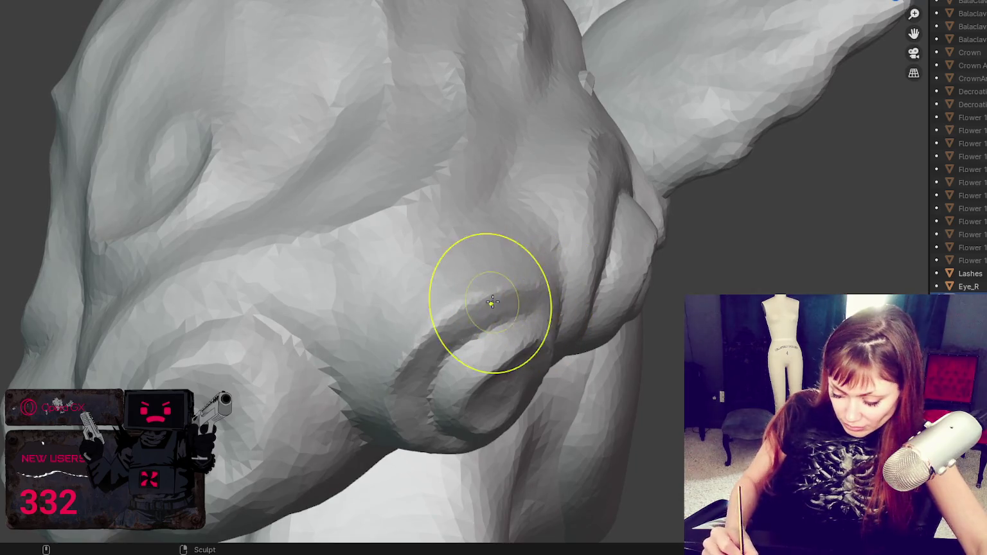
middle_click_drag(403, 361, 443, 360)
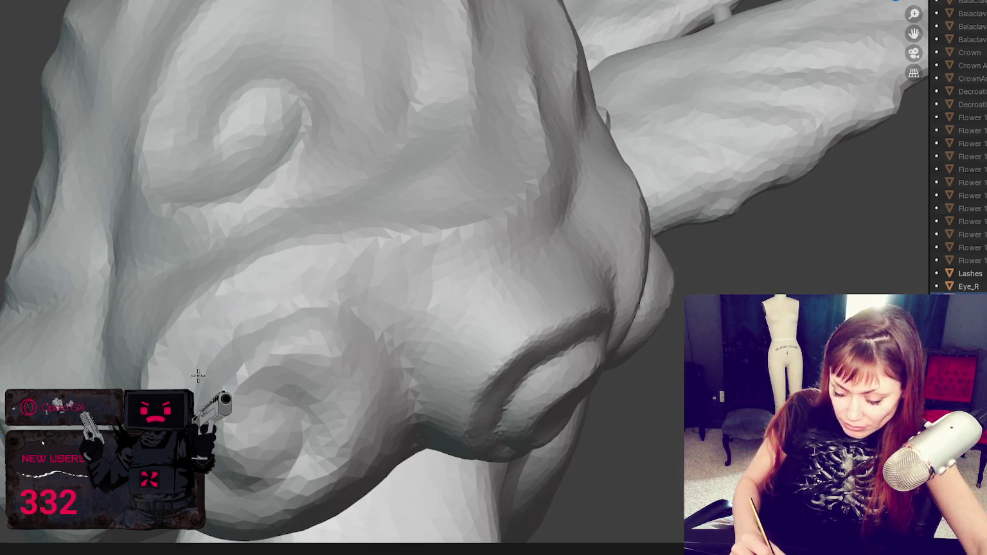
left_click_drag(402, 370, 413, 430)
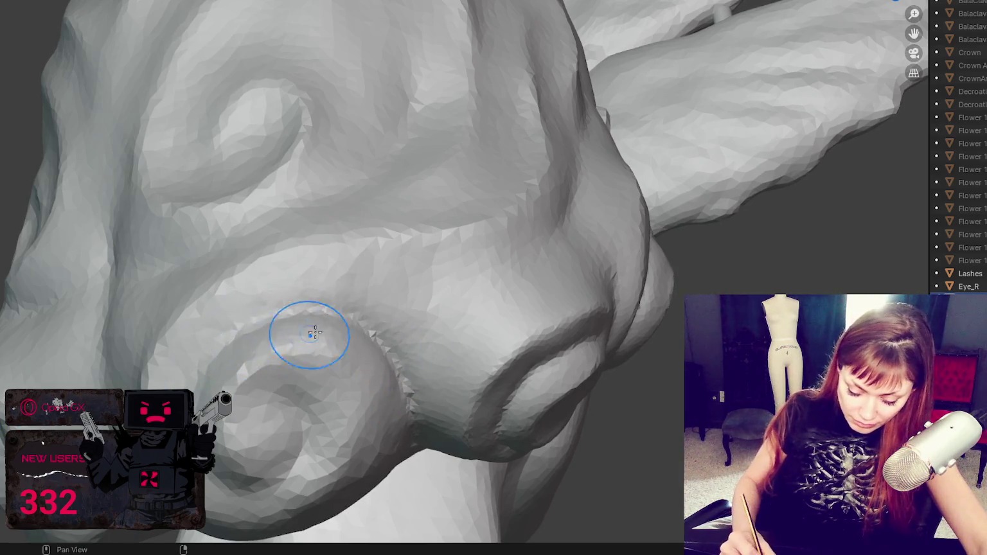
scroll(310, 334, "down", 5)
scroll(355, 310, "up", 5)
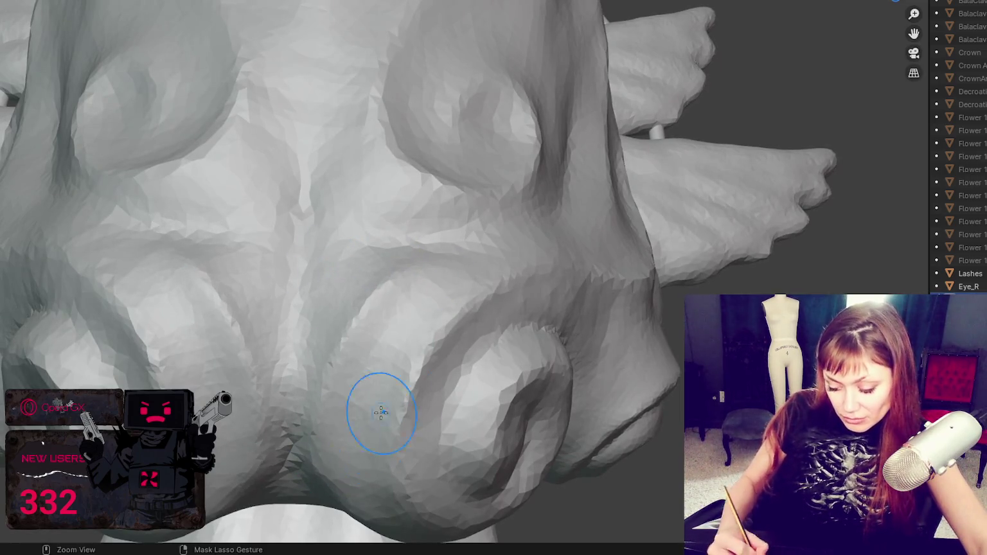
left_click_drag(372, 294, 364, 406)
mouse_move(388, 332)
left_mouse_down()
mouse_move(469, 238)
mouse_move(324, 308)
mouse_move(282, 280)
mouse_move(285, 140)
left_mouse_up()
Zoom out and orbit from the back of the head round to the face
scroll(284, 139, "down", 3)
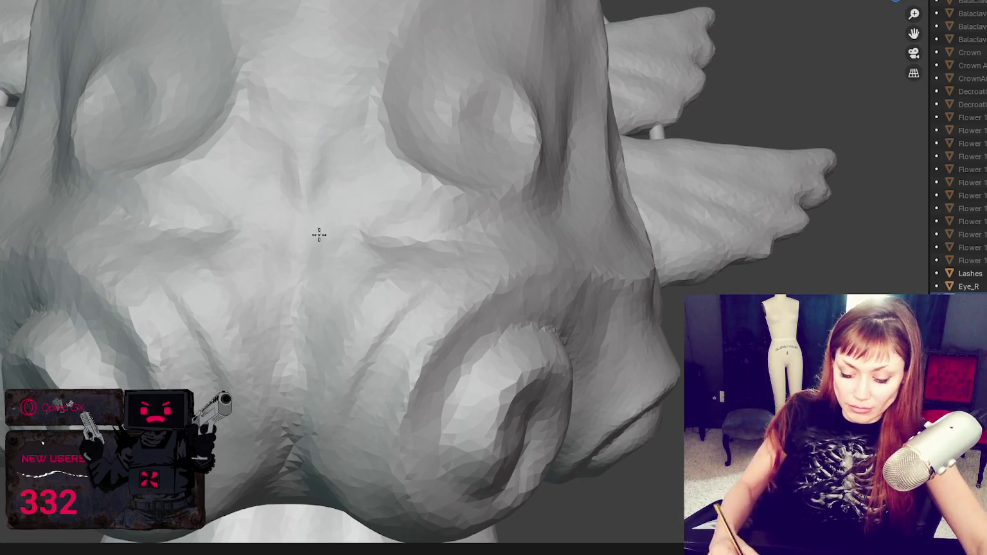
scroll(503, 297, "down", 2)
scroll(503, 298, "down", 2)
mouse_move(562, 276)
middle_mouse_down()
mouse_move(304, 318)
mouse_move(392, 227)
middle_mouse_up()
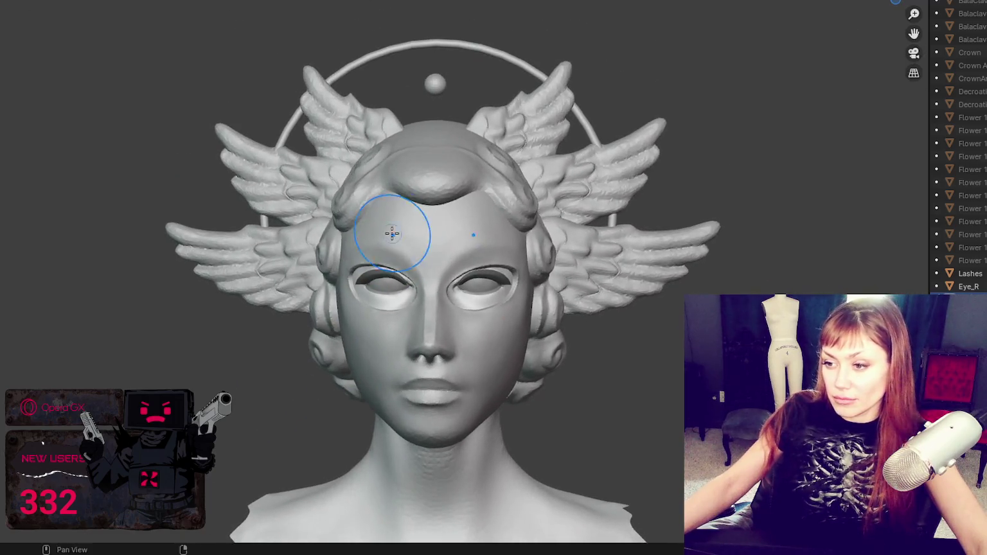
Save sdfsdfsdfsdfsdf.blend, then get a close view of the curl beside the ear
key("ctrl+s")
scroll(518, 196, "up", 2)
middle_click_drag(518, 196, 522, 154)
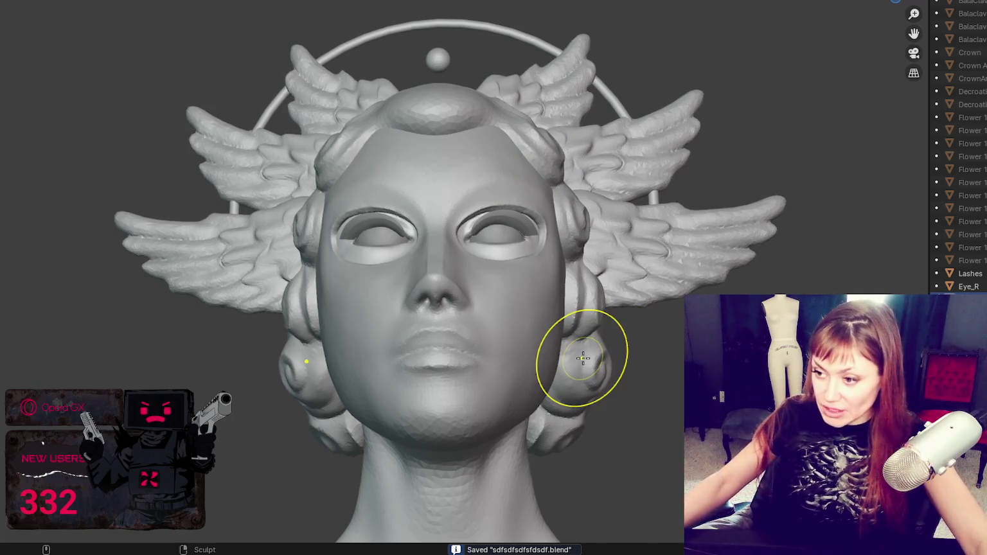
middle_click_drag(583, 358, 578, 347)
scroll(566, 193, "up", 5)
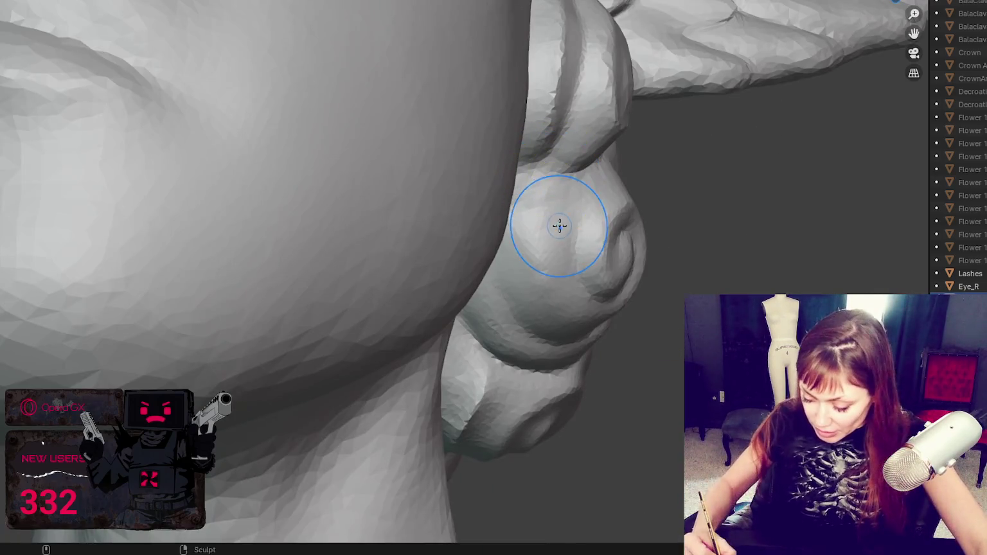
middle_click_drag(560, 225, 513, 221)
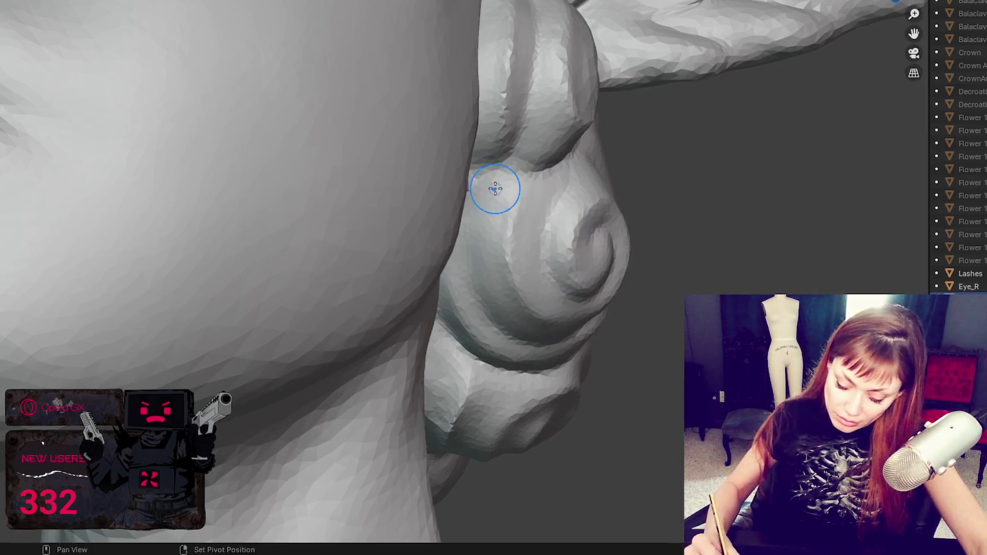
Frame the face with the forelock and crown, and save the file again
scroll(579, 154, "down", 5)
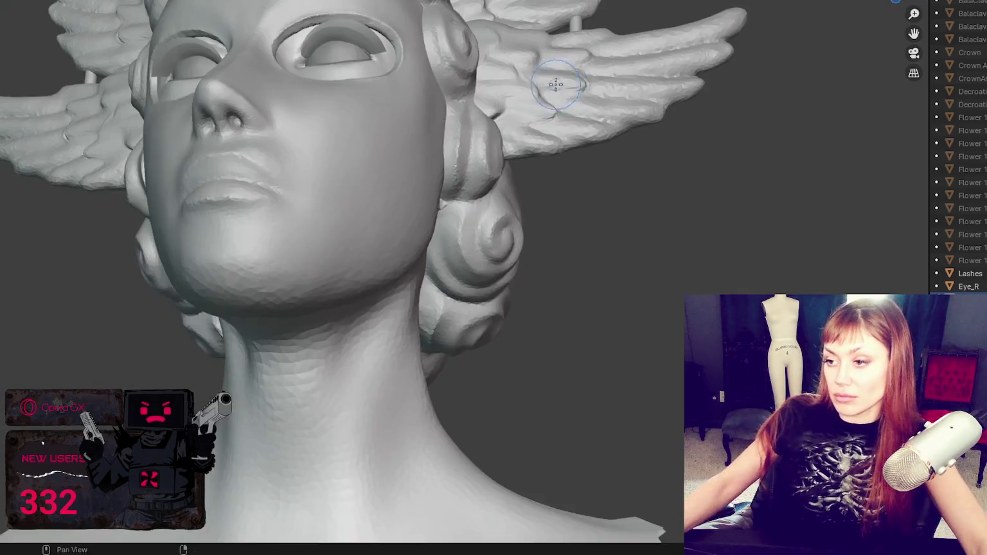
mouse_move(555, 82)
middle_mouse_down("shift")
mouse_move(643, 116)
mouse_move(570, 94)
mouse_move(607, 166)
middle_mouse_up("shift")
scroll(643, 116, "down", 5)
scroll(577, 99, "up", 5)
key("ctrl+s")
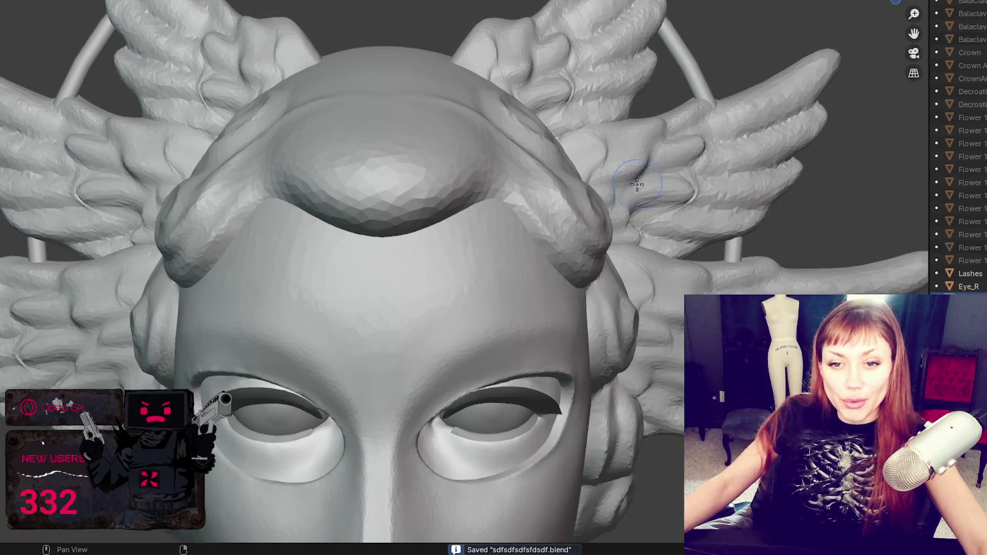
Smooth the underside of the forelock curl and the hair strand beside it
scroll(636, 185, "up", 2)
scroll(636, 185, "up", 2)
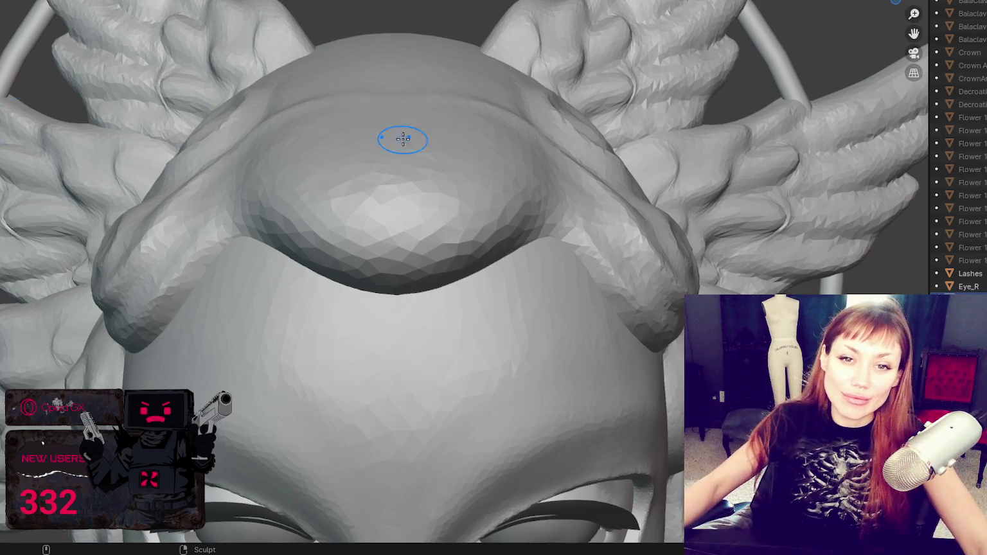
scroll(402, 139, "down", 3)
middle_click_drag(362, 131, 380, 150)
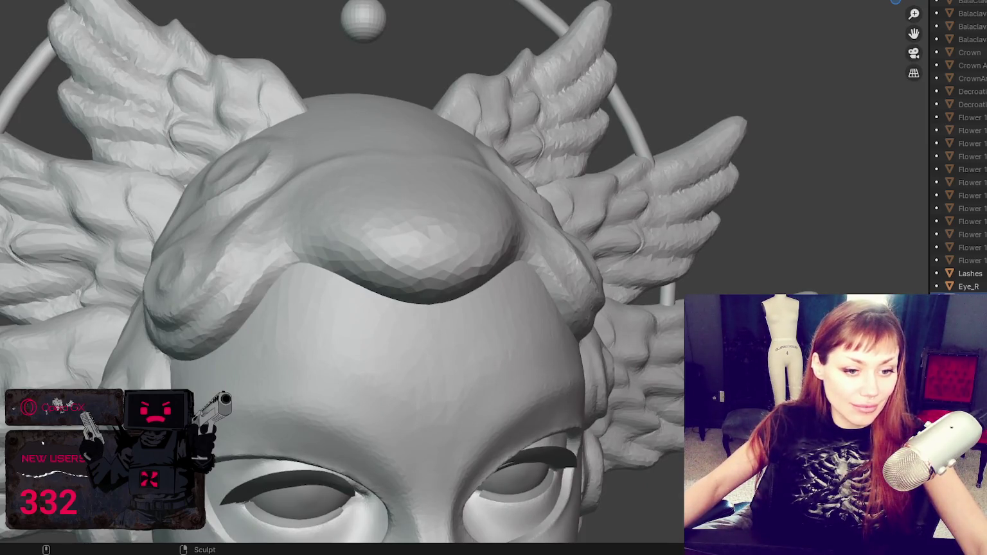
mouse_move(435, 366)
middle_mouse_down()
mouse_move(539, 326)
mouse_move(601, 235)
middle_mouse_up()
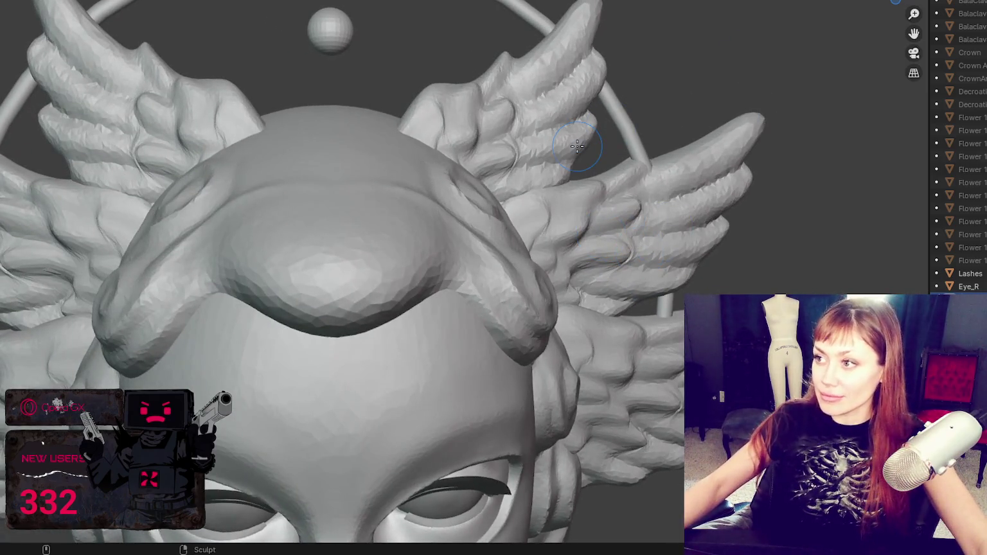
middle_click_drag(476, 241, 351, 363, "shift")
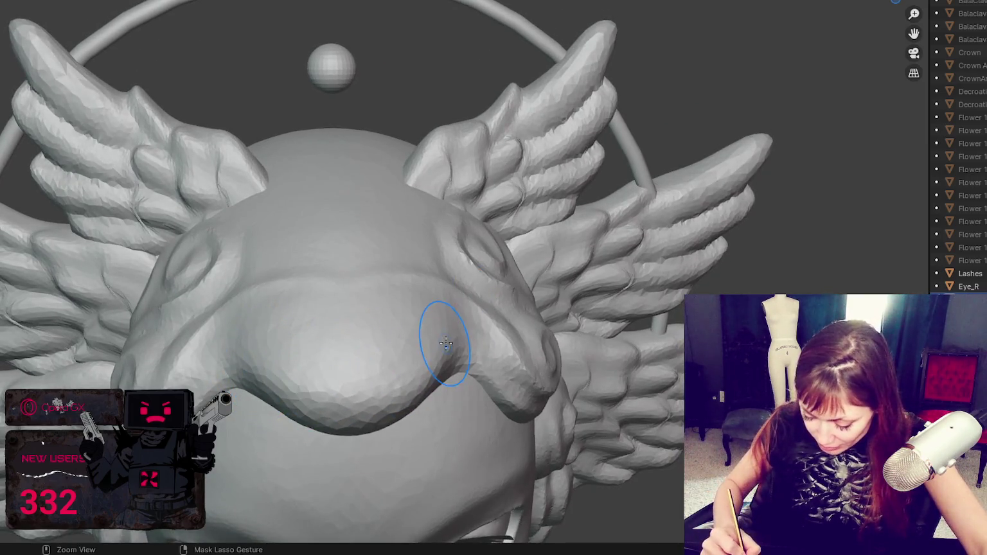
mouse_move(335, 397)
left_mouse_down()
mouse_move(462, 356)
mouse_move(368, 417)
left_mouse_up()
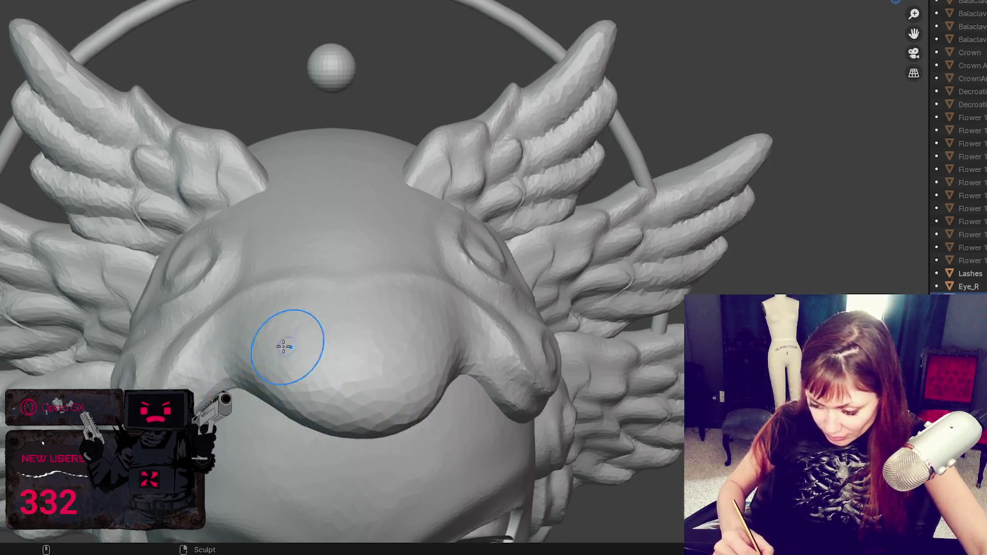
middle_click_drag(284, 347, 316, 321)
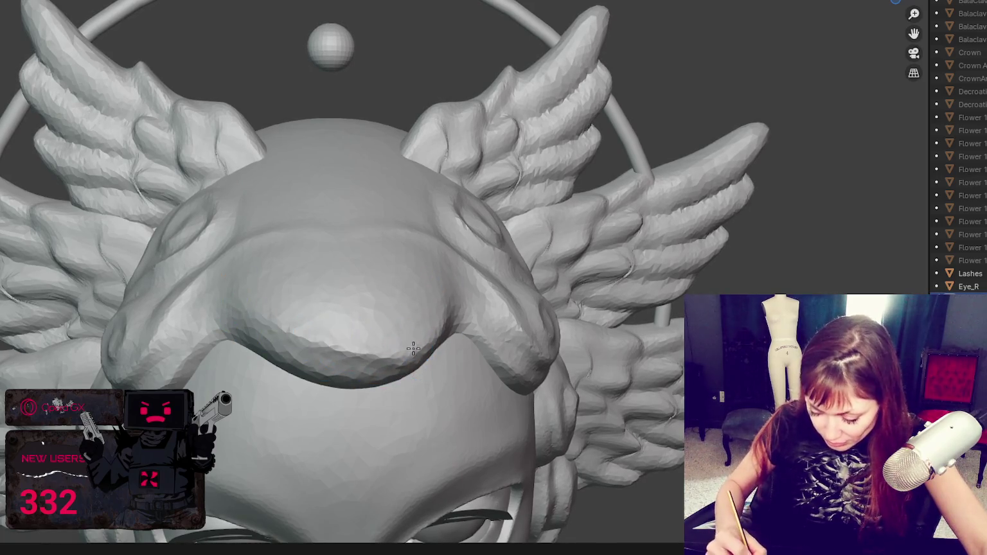
middle_click_drag(439, 340, 390, 247)
left_click_drag(495, 267, 489, 258)
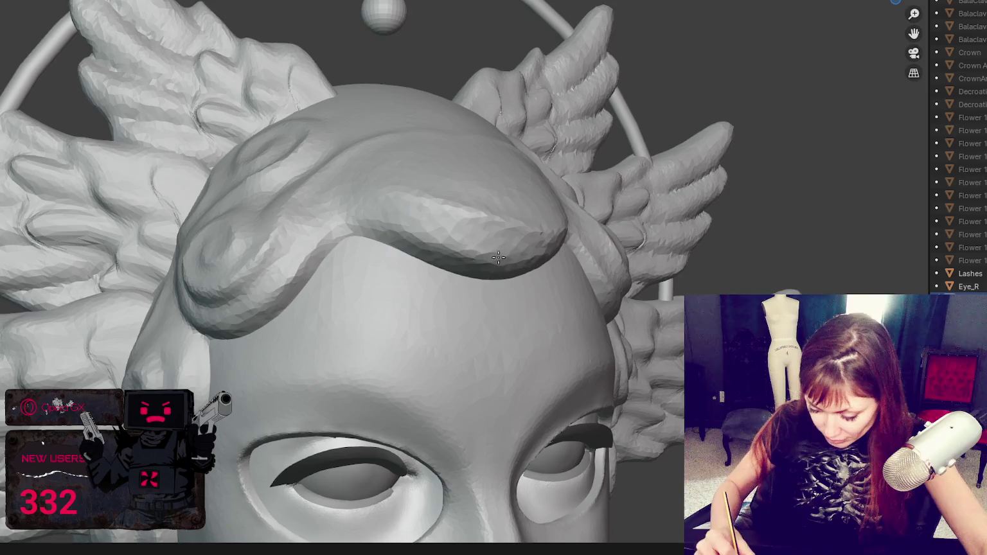
middle_click_drag(415, 258, 509, 271)
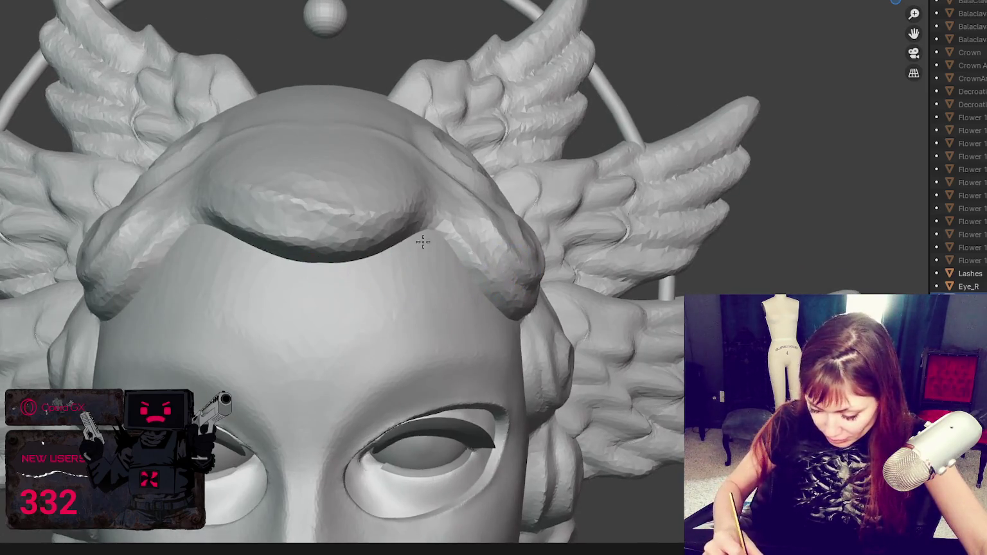
middle_click_drag(356, 213, 428, 269)
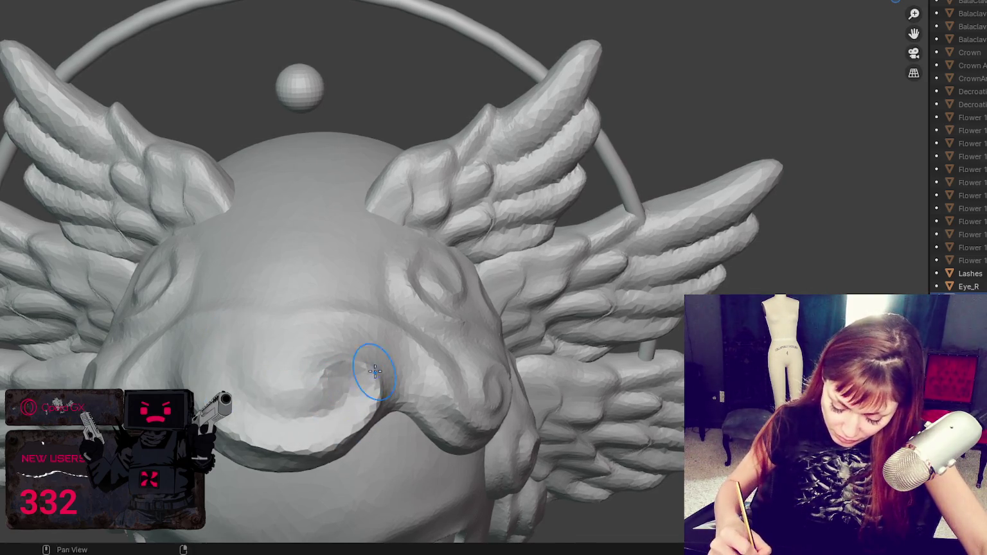
mouse_move(374, 371)
middle_mouse_down("shift")
mouse_move(381, 313)
mouse_move(403, 315)
middle_mouse_up("shift")
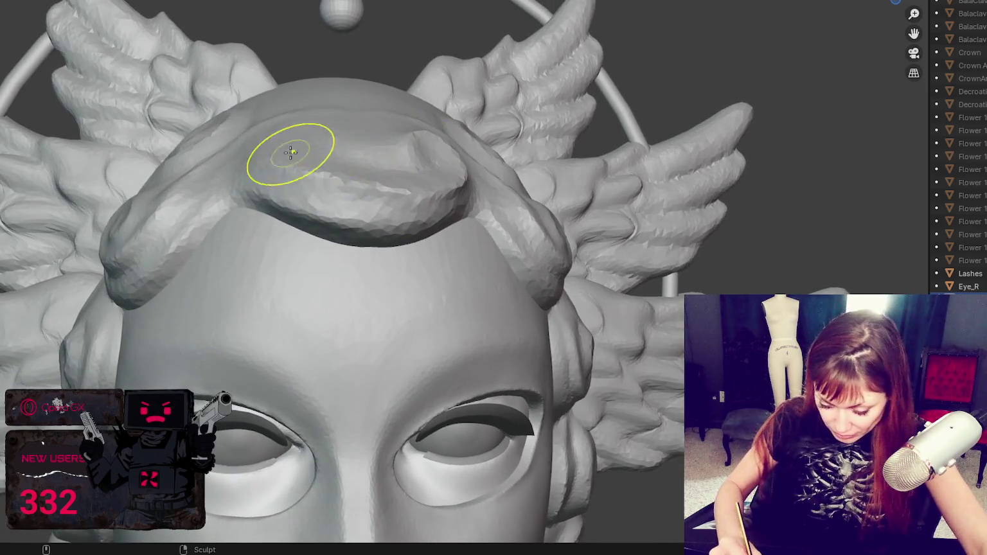
Enlarge the brush radius and review the forelock from above, front and behind
key("f")
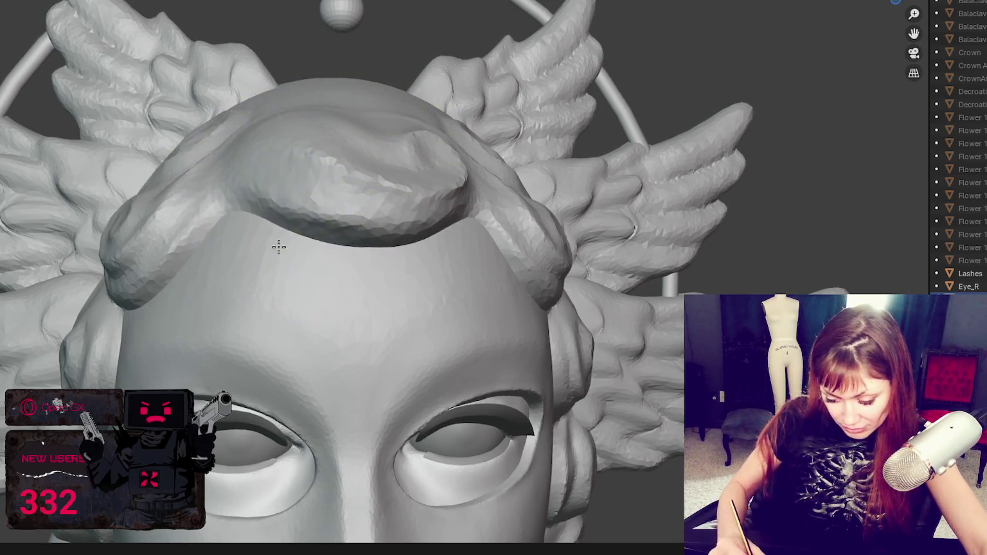
mouse_move(341, 122)
middle_mouse_down("shift")
mouse_move(386, 143)
mouse_move(327, 104)
middle_mouse_up("shift")
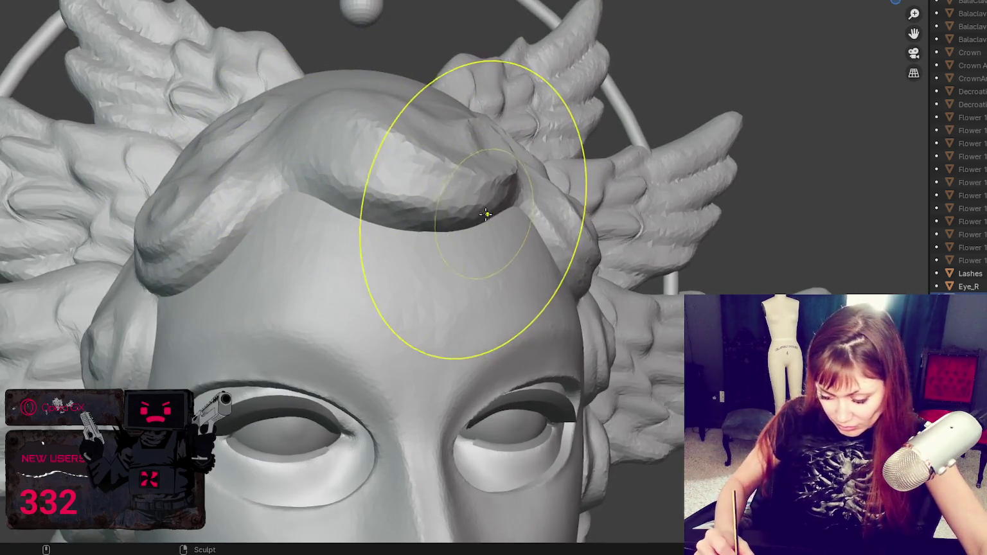
middle_click_drag(487, 214, 474, 221)
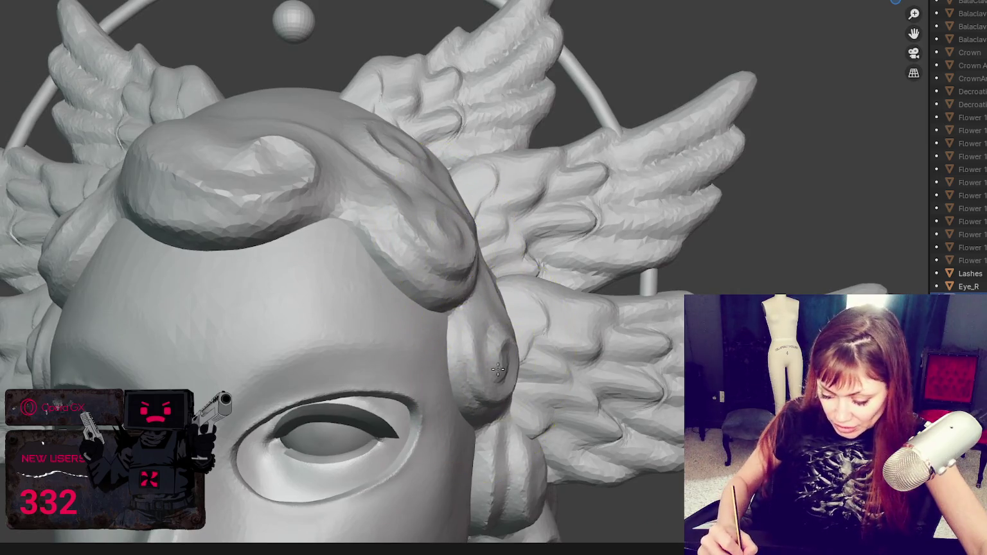
middle_click_drag(507, 353, 466, 307)
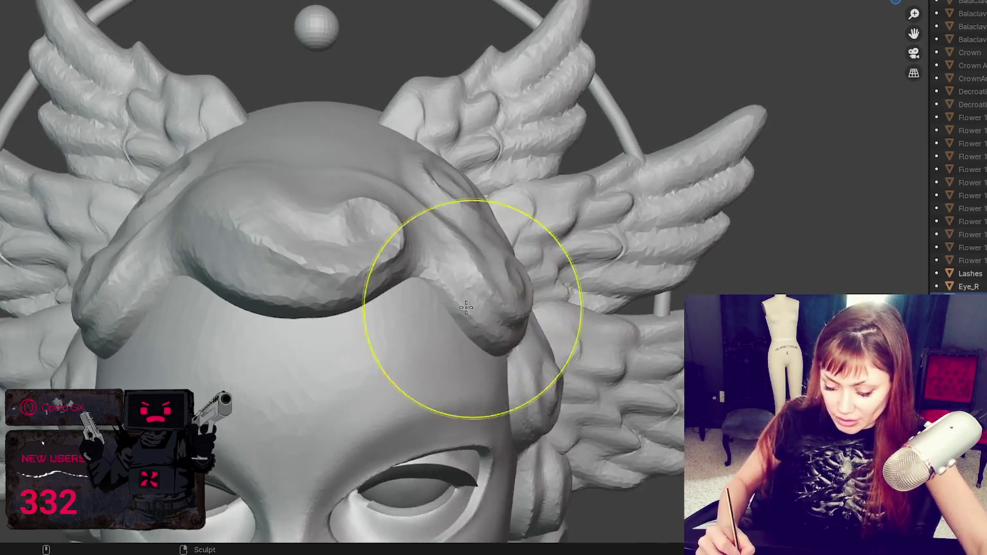
middle_click_drag(397, 257, 377, 302)
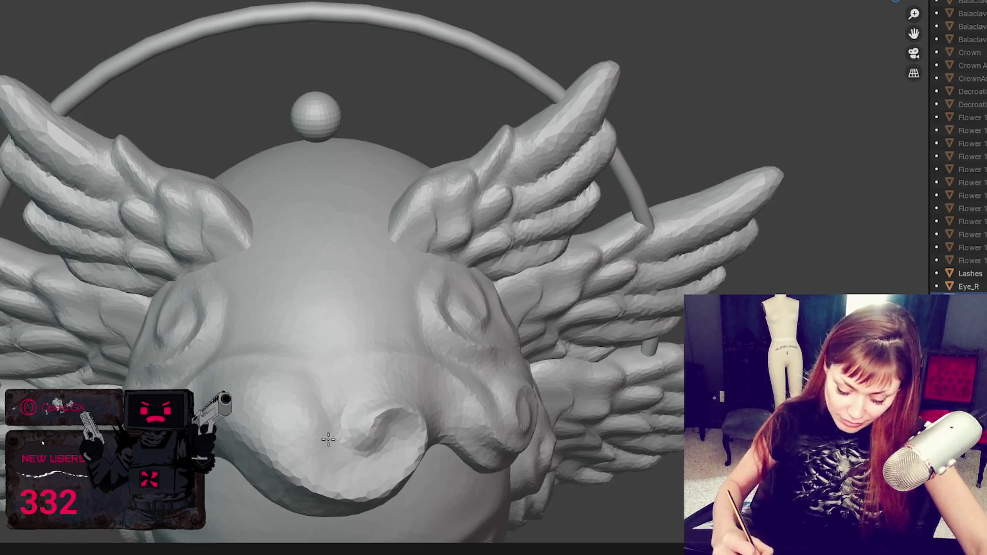
middle_click_drag(338, 410, 357, 396)
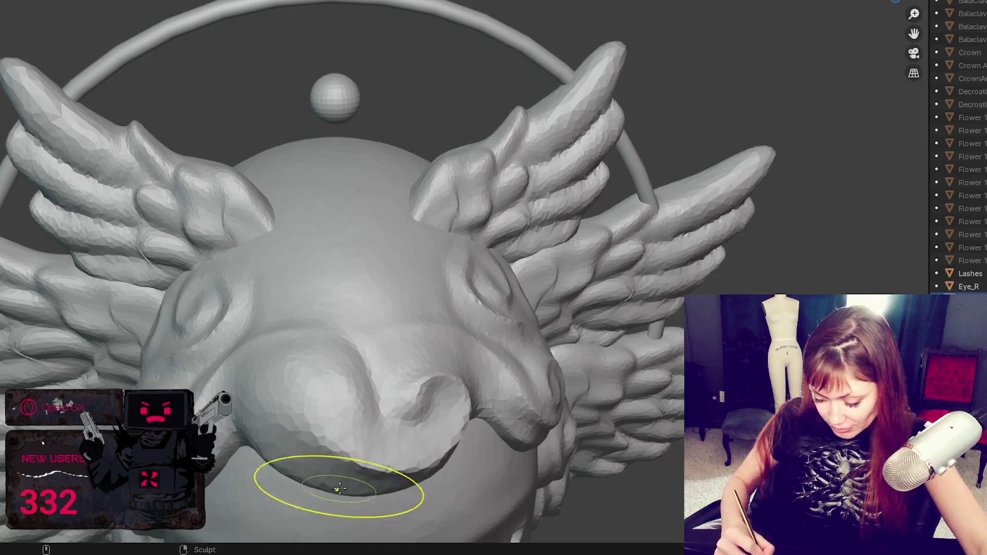
scroll(400, 473, "down", 5)
Zoom in on the hair bun and sculpt the forelock swirl with a brush stroke
middle_click_drag(507, 331, 518, 165)
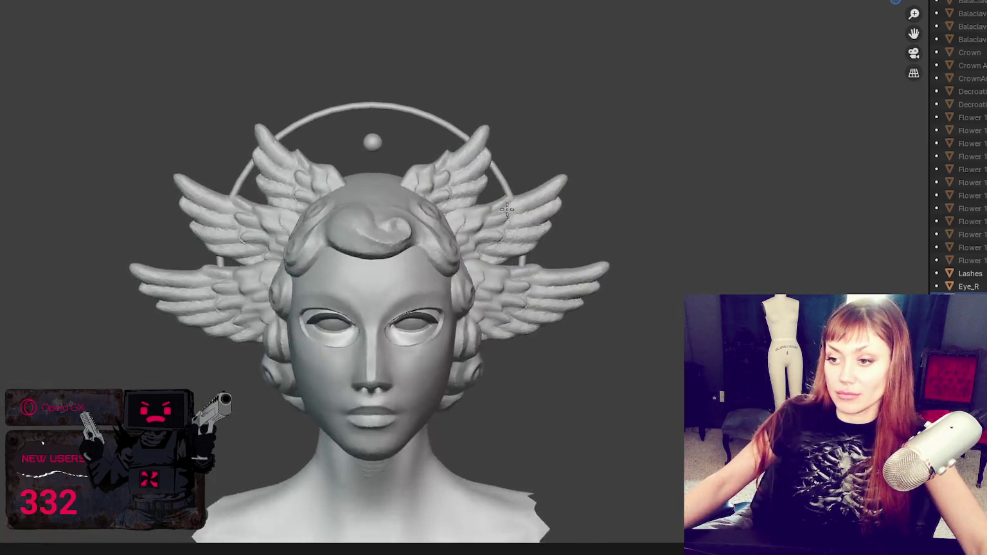
scroll(512, 199, "up", 4)
scroll(512, 199, "up", 3)
middle_click_drag(512, 198, 529, 232)
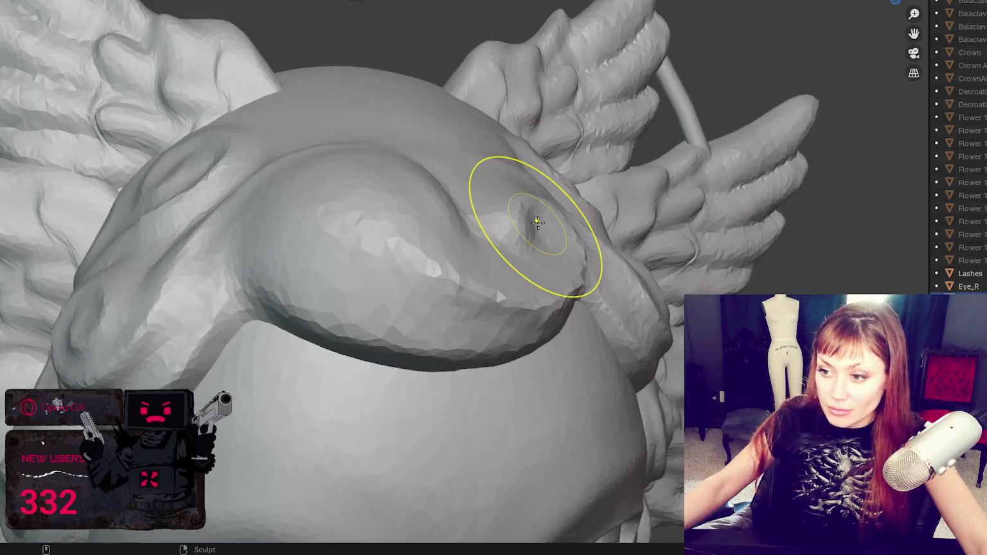
middle_click_drag(441, 319, 426, 288, "shift")
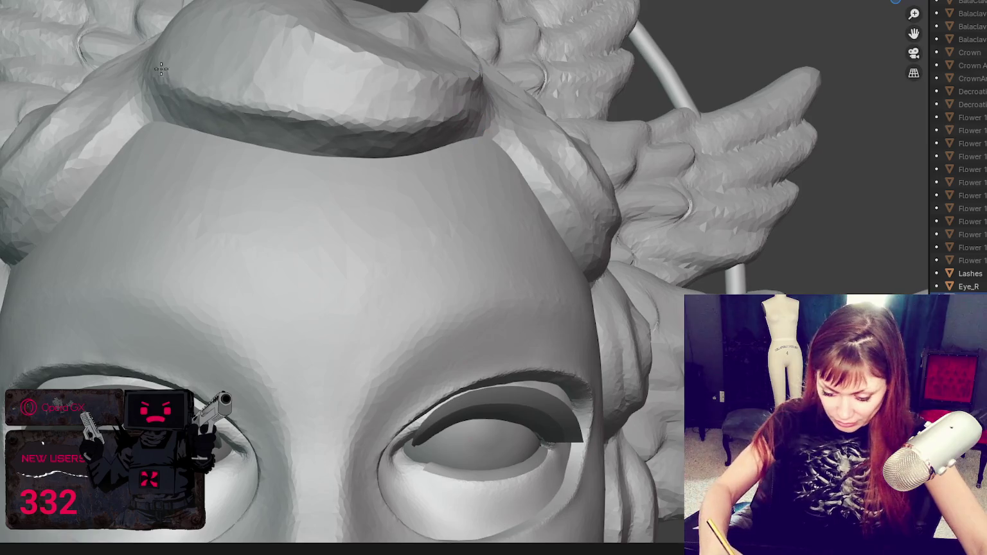
mouse_move(462, 121)
middle_mouse_down("ctrl")
mouse_move(150, 98)
mouse_move(441, 143)
mouse_move(269, 189)
middle_mouse_up("ctrl")
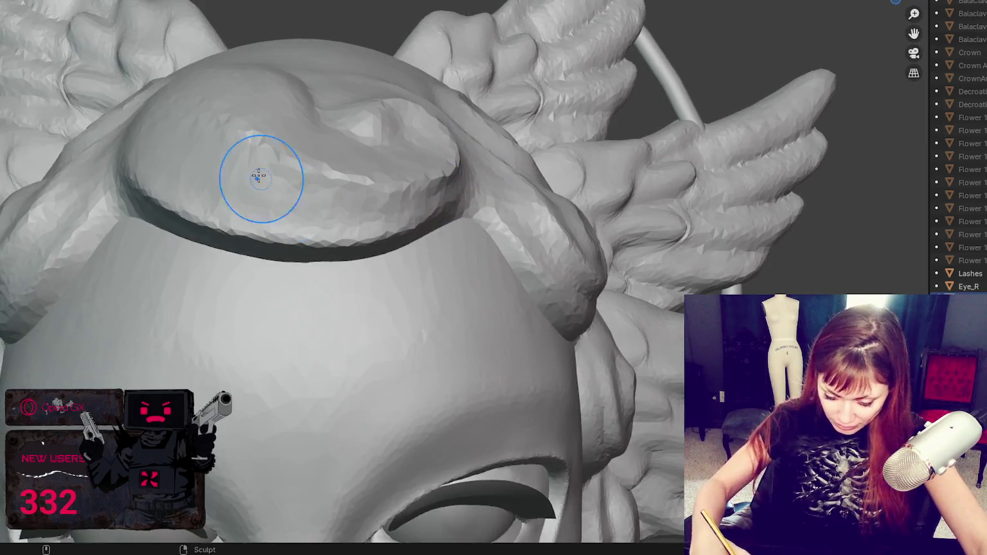
middle_click_drag(447, 173, 441, 210)
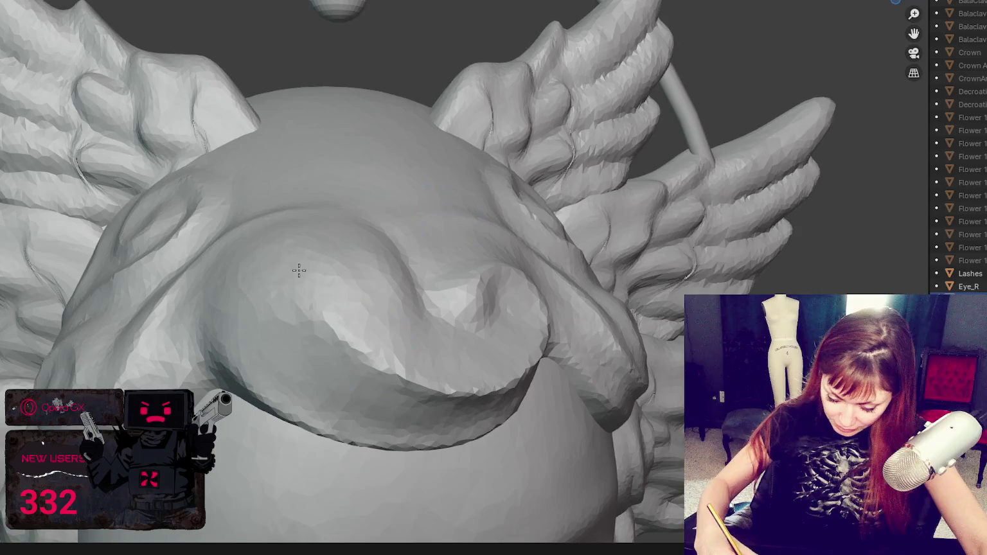
mouse_move(299, 293)
middle_mouse_down("ctrl")
mouse_move(434, 333)
mouse_move(446, 293)
middle_mouse_up("ctrl")
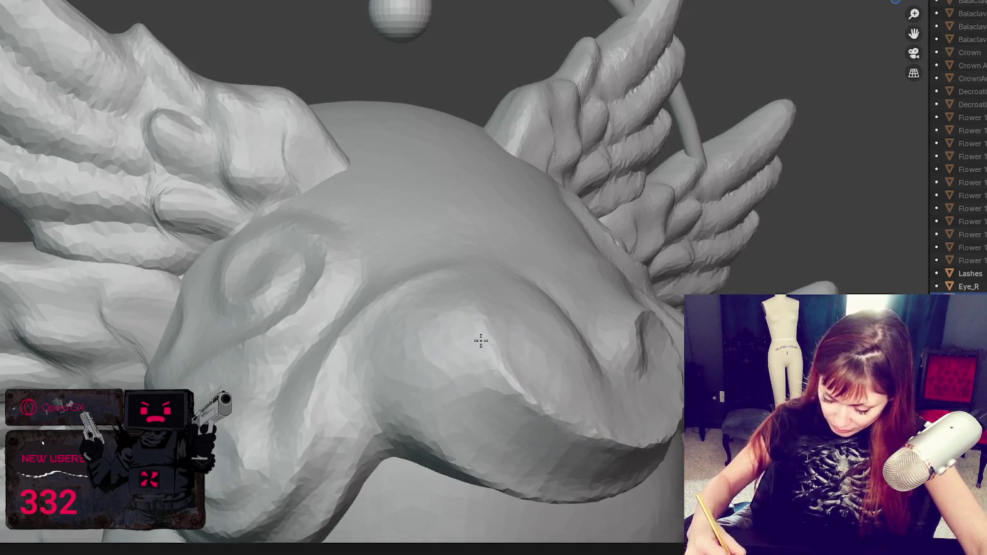
middle_click_drag(520, 455, 408, 484)
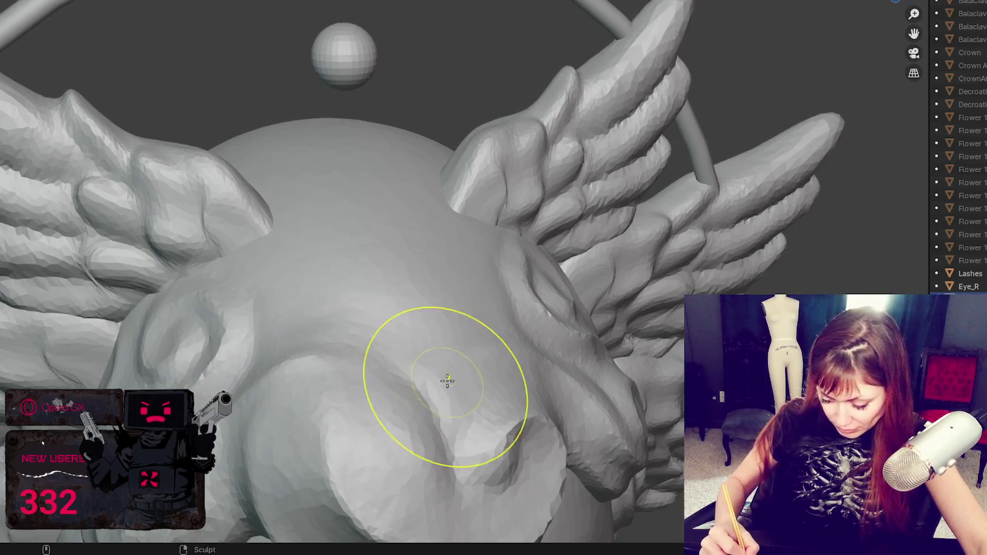
left_click_drag(447, 381, 268, 383)
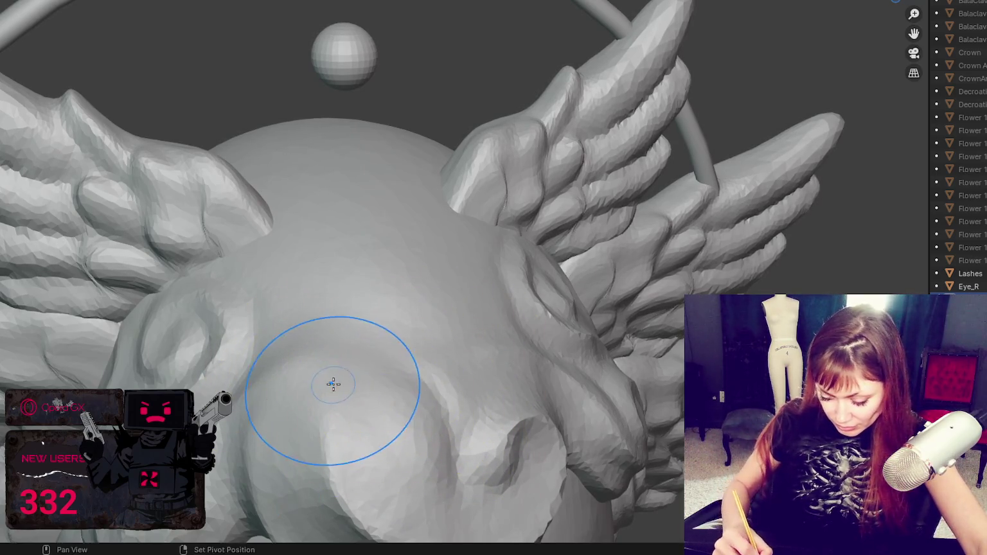
Try a crease stroke down the side of the bun, then undo it
mouse_move(330, 383)
middle_mouse_down()
mouse_move(456, 386)
mouse_move(674, 352)
middle_mouse_up()
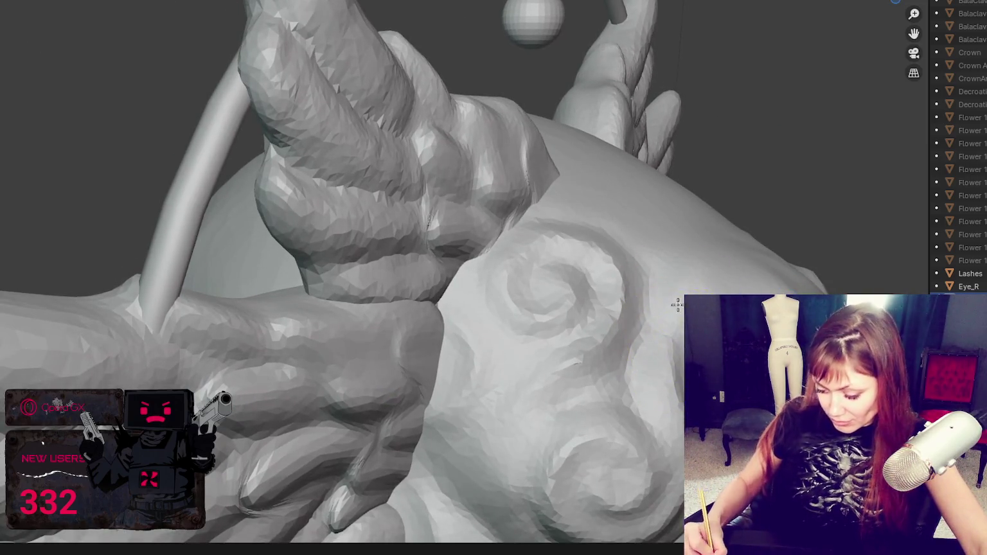
middle_click_drag(677, 305, 527, 351)
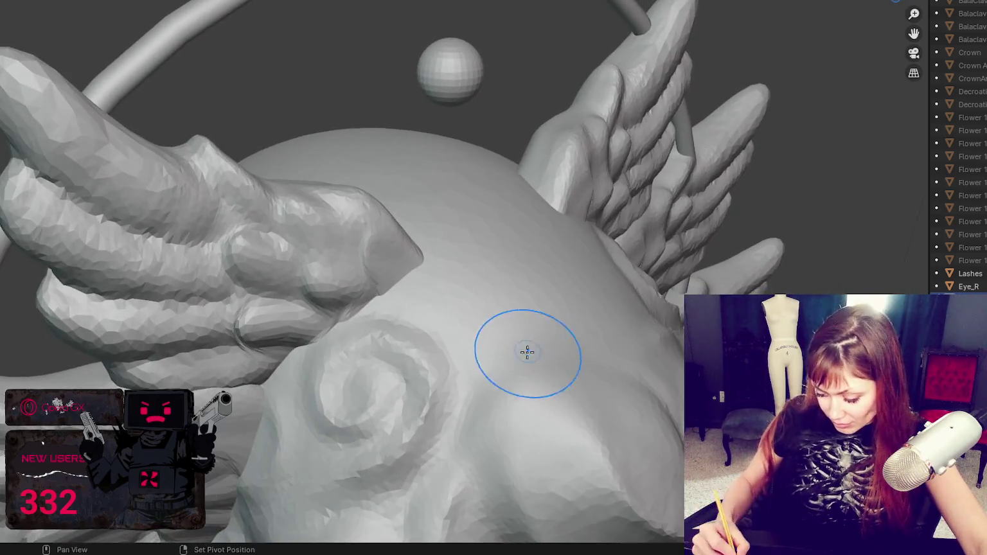
mouse_move(610, 367)
middle_mouse_down()
mouse_move(404, 367)
mouse_move(248, 289)
middle_mouse_up()
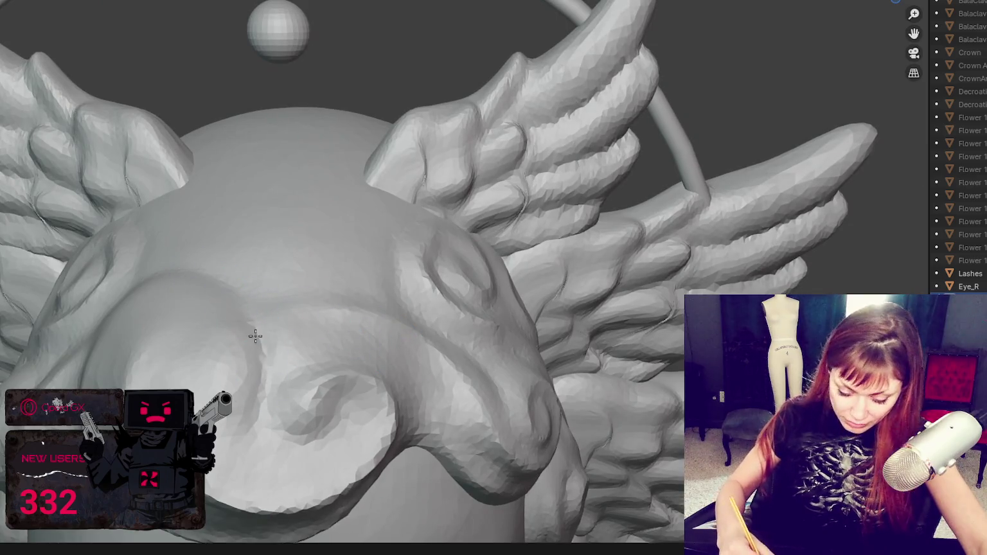
left_click_drag(253, 330, 251, 388)
key("ctrl+z")
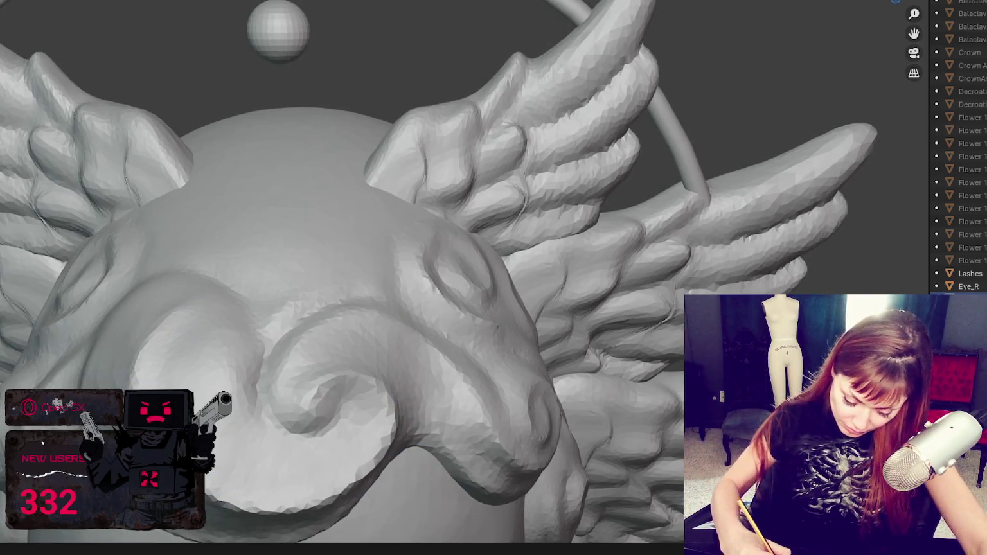
Pull the swirl's curling tongue further down over the forehead
middle_click_drag(222, 495, 229, 379)
mouse_move(231, 293)
left_mouse_down()
mouse_move(273, 404)
mouse_move(304, 435)
left_mouse_up()
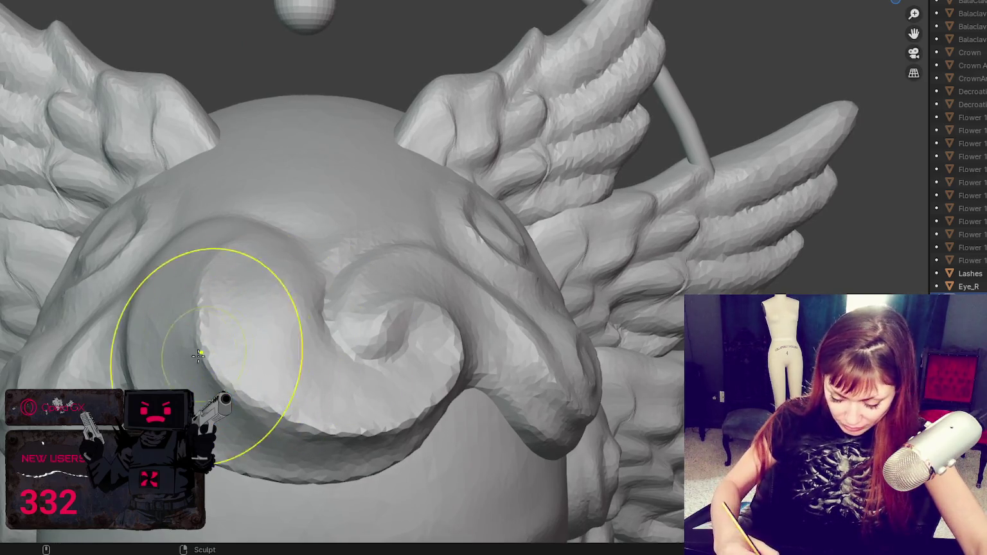
mouse_move(231, 396)
left_mouse_down()
mouse_move(305, 473)
mouse_move(315, 456)
mouse_move(269, 452)
mouse_move(285, 367)
left_mouse_up()
mouse_move(285, 367)
middle_mouse_down()
mouse_move(326, 341)
mouse_move(333, 308)
middle_mouse_up()
Inspect the top of the forelock closely, then snap to the front view
mouse_move(341, 99)
left_mouse_down()
mouse_move(354, 94)
mouse_move(214, 172)
mouse_move(291, 141)
mouse_move(240, 153)
left_mouse_up()
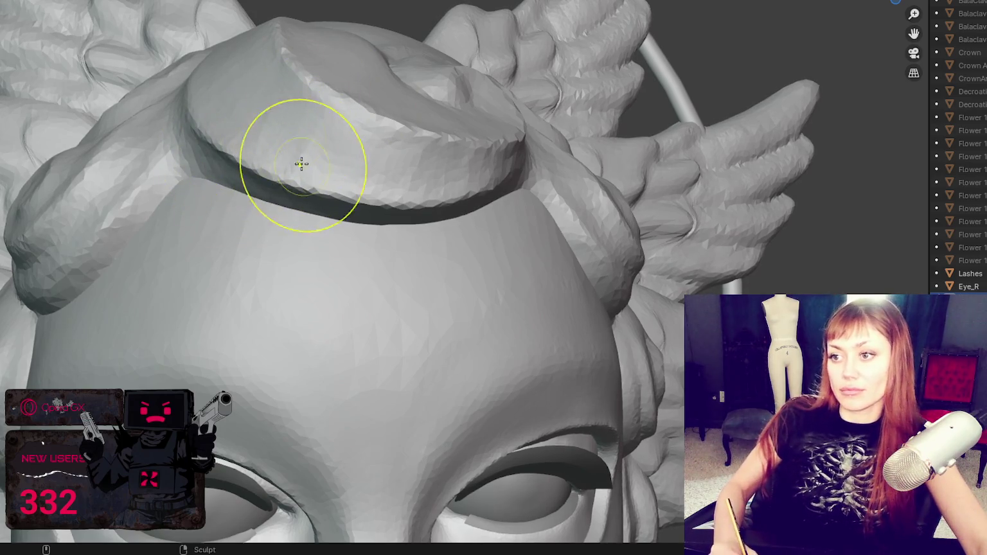
middle_click_drag(348, 44, 370, 71)
scroll(382, 212, "up", 2)
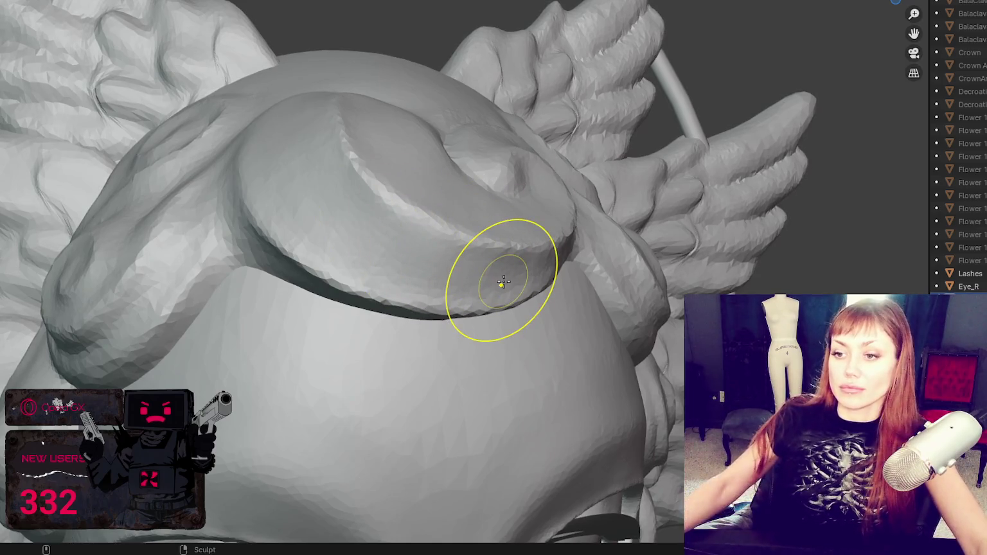
middle_click_drag(247, 214, 253, 128)
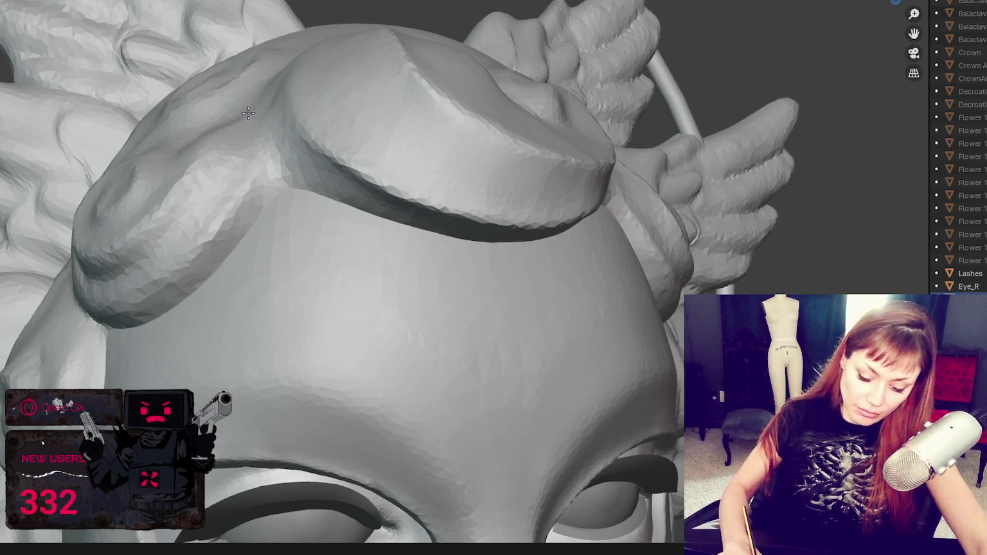
key("KP_1")
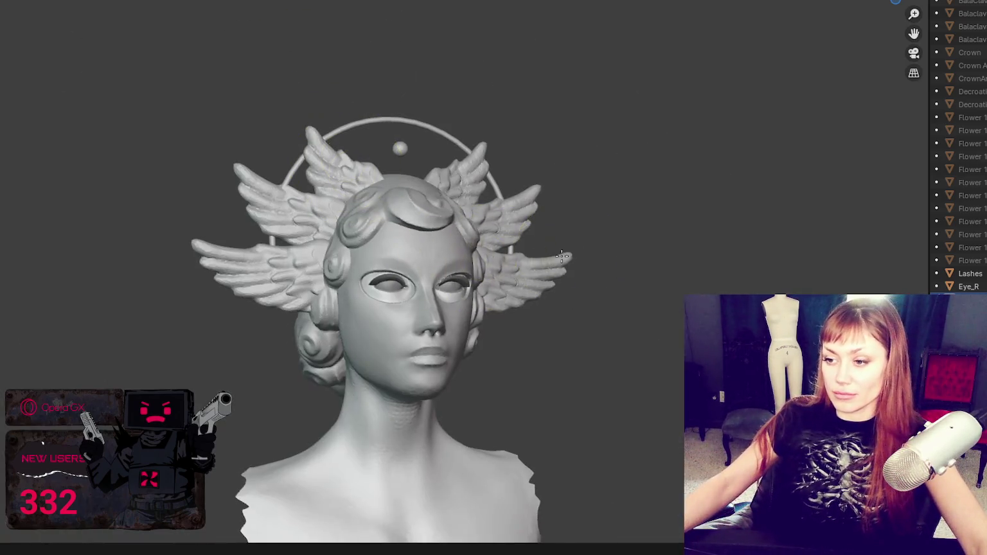
Review the head from the side and front, then save sdfsdfsdfsdfsdf.blend
mouse_move(522, 260)
middle_mouse_down()
mouse_move(532, 260)
mouse_move(551, 199)
middle_mouse_up()
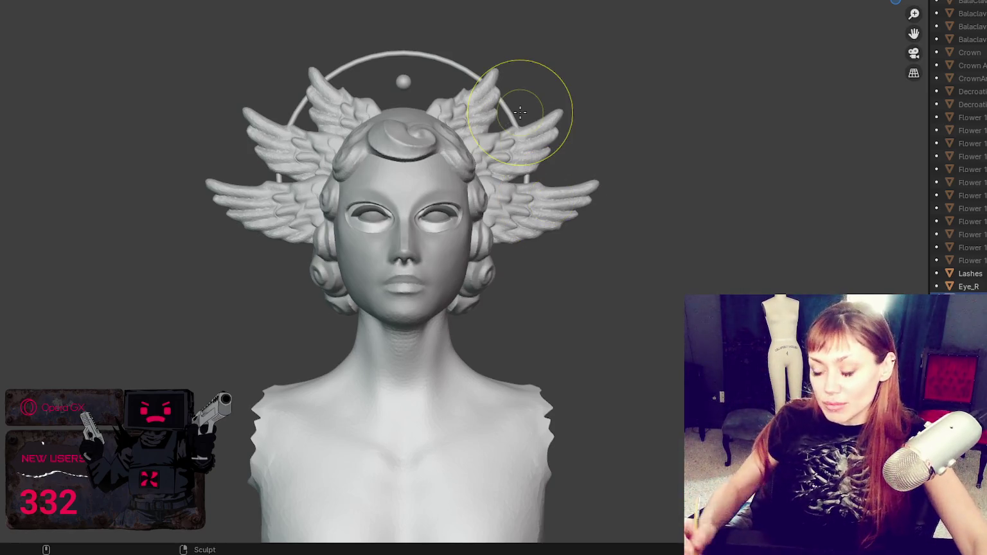
middle_click_drag(520, 112, 462, 268)
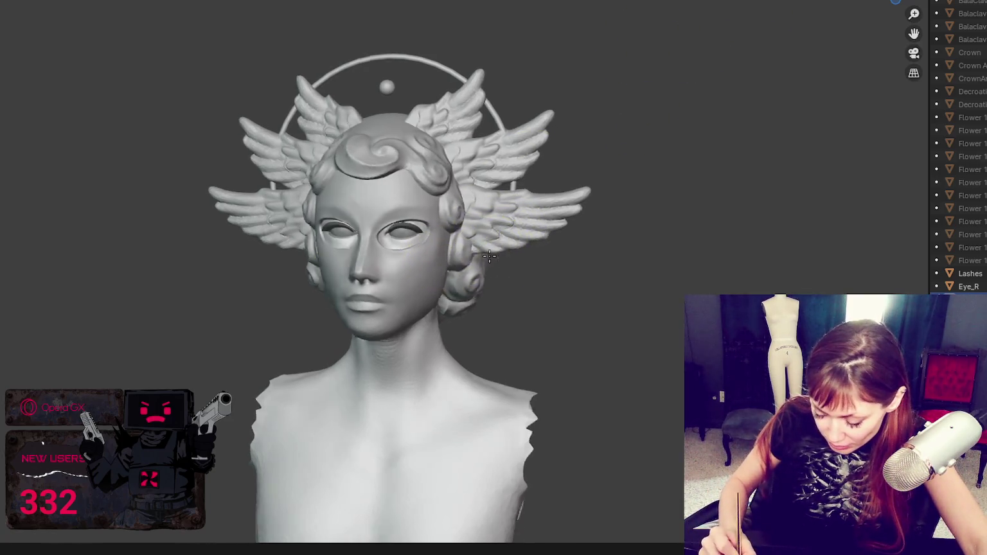
mouse_move(457, 255)
middle_mouse_down()
mouse_move(452, 247)
mouse_move(486, 232)
middle_mouse_up()
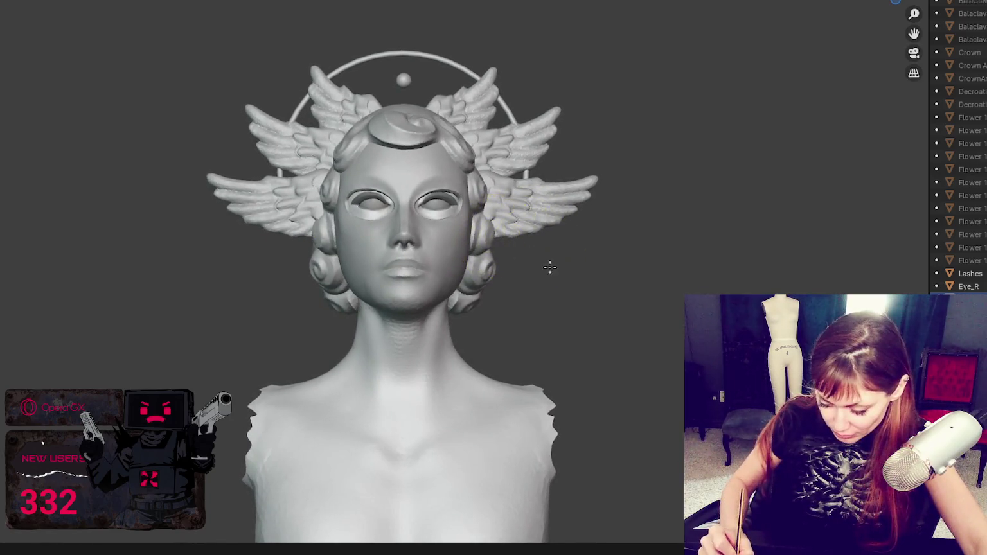
mouse_move(549, 267)
middle_mouse_down()
mouse_move(550, 282)
mouse_move(637, 271)
mouse_move(874, 276)
mouse_move(539, 340)
mouse_move(611, 356)
middle_mouse_up()
key("ctrl+s")
Smooth the bumpy bright patch on the back of the head into a rounded shape
scroll(608, 357, "up", 1)
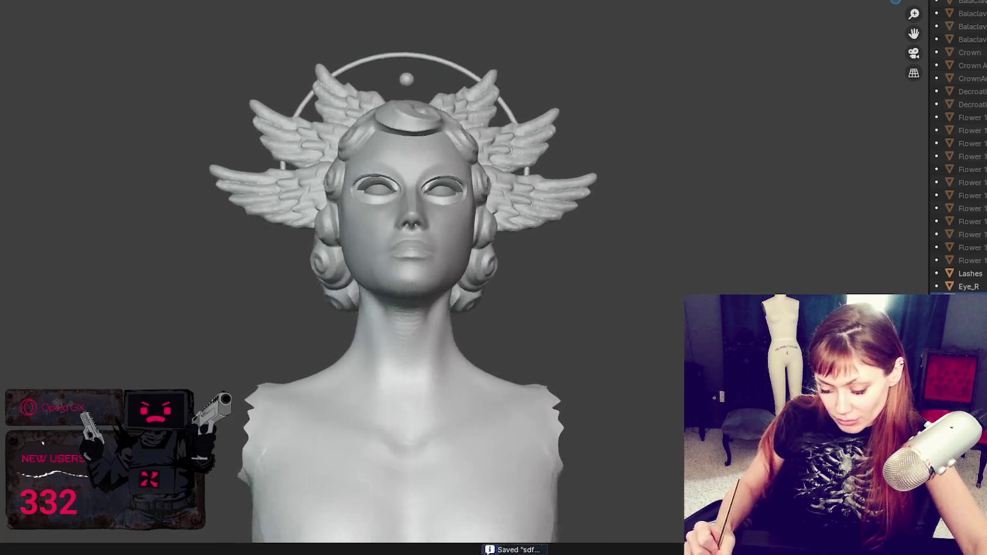
mouse_move(739, 334)
middle_mouse_down()
mouse_move(765, 315)
mouse_move(600, 320)
mouse_move(520, 168)
middle_mouse_up()
scroll(772, 289, "up", 2)
mouse_move(457, 254)
middle_mouse_down()
mouse_move(397, 410)
mouse_move(462, 342)
middle_mouse_up()
scroll(511, 260, "up", 1)
scroll(512, 264, "up", 2)
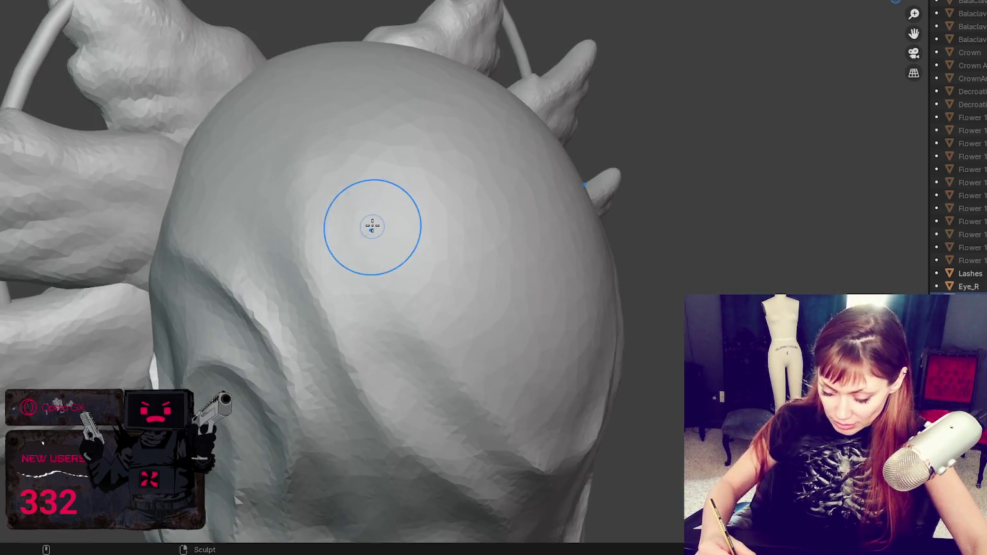
mouse_move(461, 358)
middle_mouse_down()
mouse_move(441, 346)
mouse_move(439, 244)
middle_mouse_up()
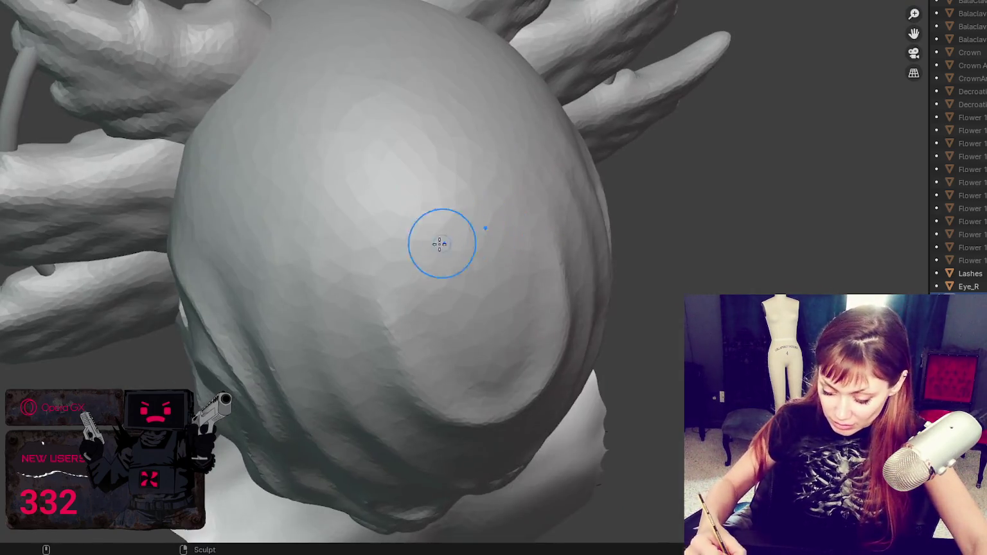
mouse_move(452, 62)
middle_mouse_down()
mouse_move(511, 241)
mouse_move(397, 234)
middle_mouse_up()
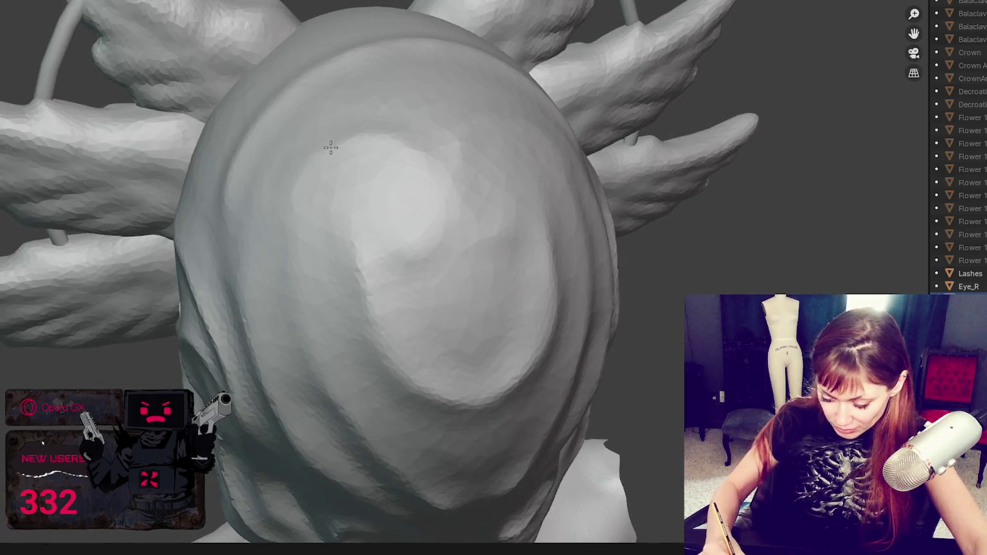
left_click_drag(331, 148, 446, 214)
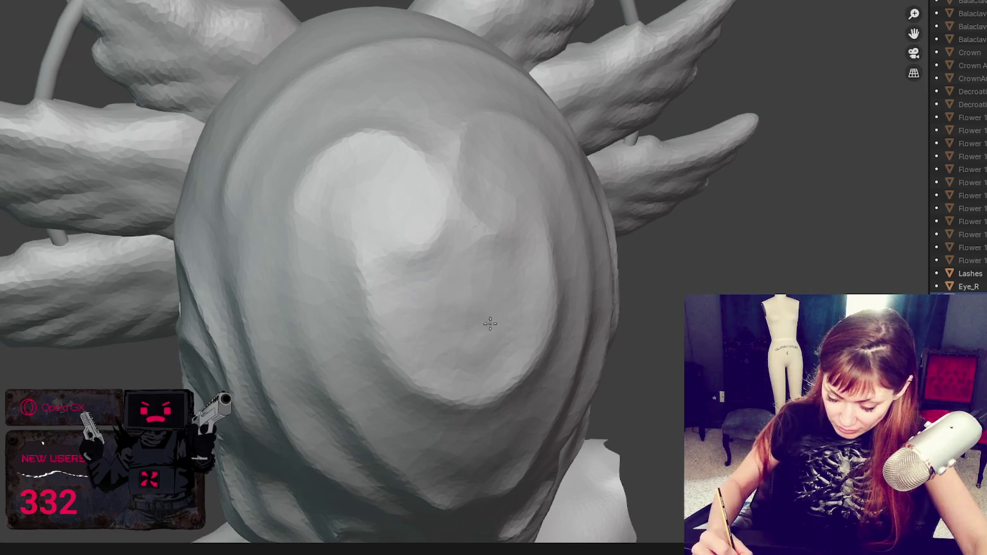
middle_click_drag(639, 250, 450, 308)
mouse_move(443, 309)
left_mouse_down()
mouse_move(485, 220)
mouse_move(419, 172)
mouse_move(491, 211)
mouse_move(379, 150)
mouse_move(447, 207)
left_mouse_up()
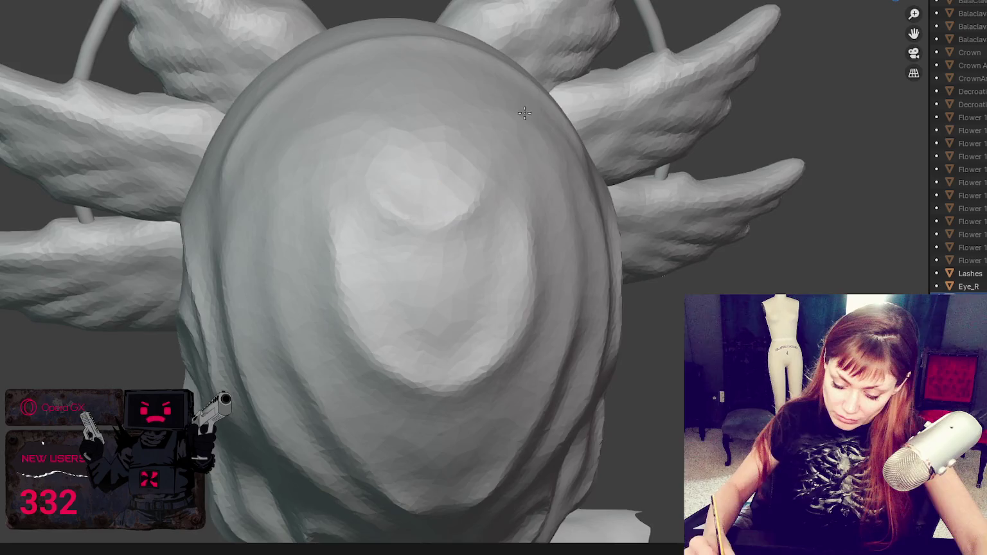
Smooth down the bulge on top of the head
middle_click_drag(438, 206, 454, 193)
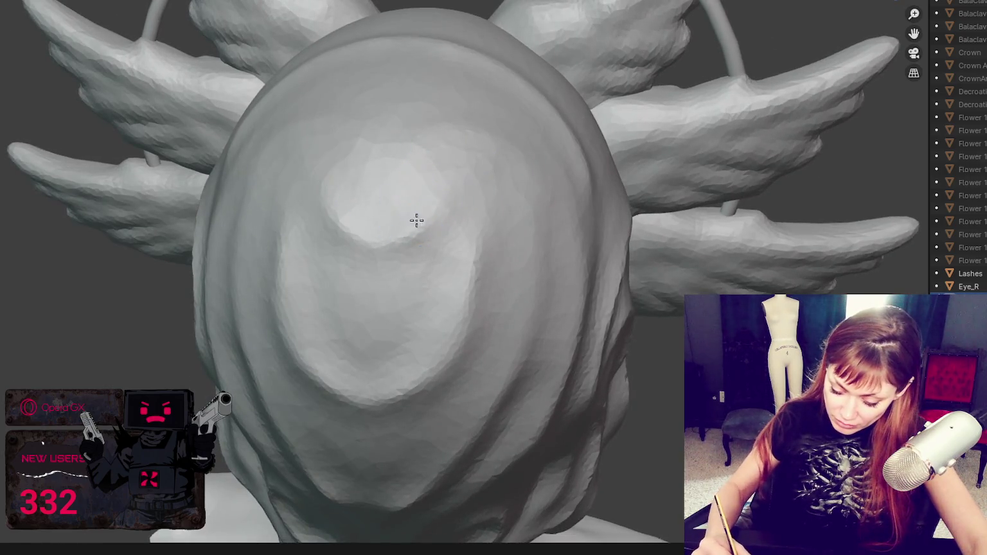
mouse_move(418, 155)
left_mouse_down()
mouse_move(474, 165)
mouse_move(419, 209)
mouse_move(410, 236)
left_mouse_up()
mouse_move(425, 169)
left_mouse_down()
mouse_move(426, 190)
mouse_move(394, 227)
left_mouse_up()
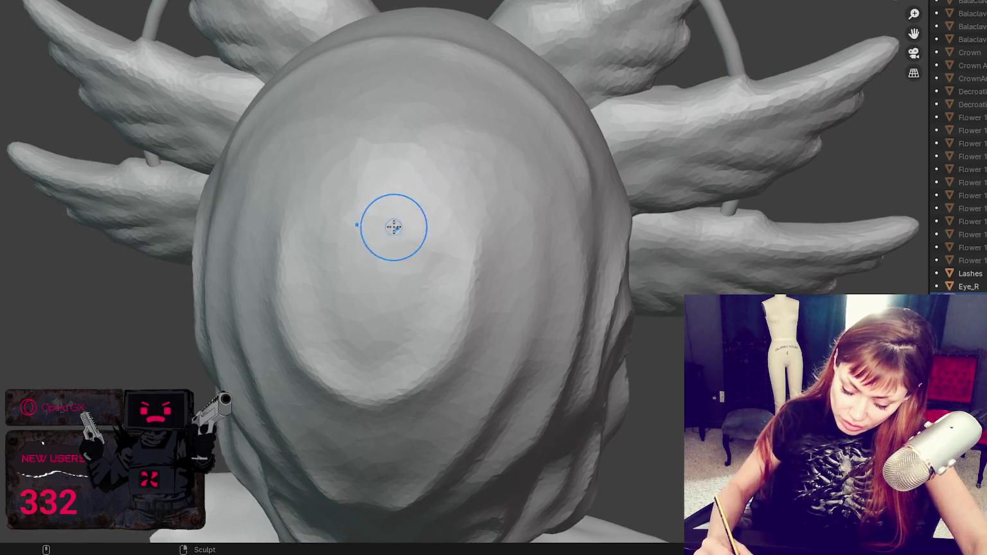
mouse_move(439, 190)
left_mouse_down()
mouse_move(406, 227)
mouse_move(426, 238)
left_mouse_up()
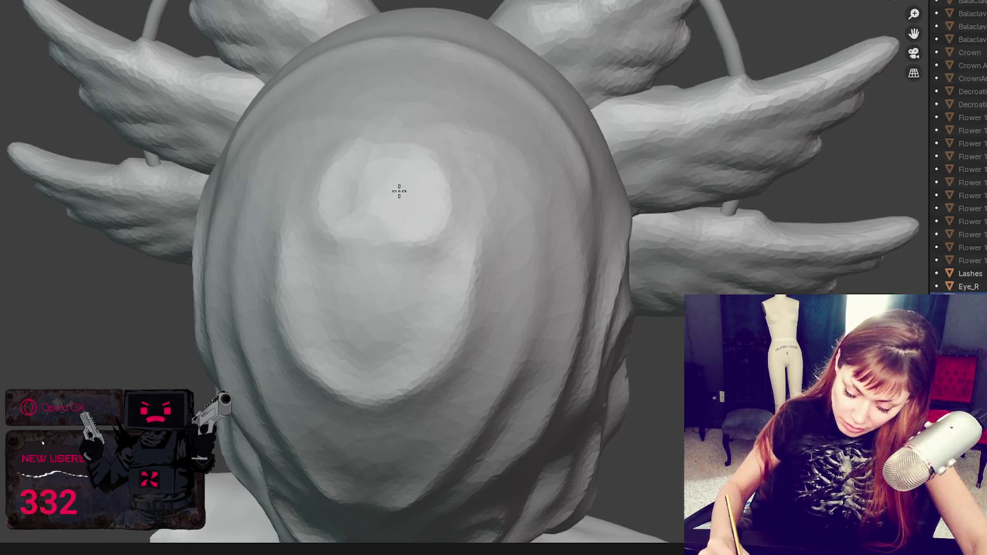
mouse_move(400, 191)
left_mouse_down()
mouse_move(401, 223)
mouse_move(434, 231)
mouse_move(419, 307)
mouse_move(378, 260)
left_mouse_up()
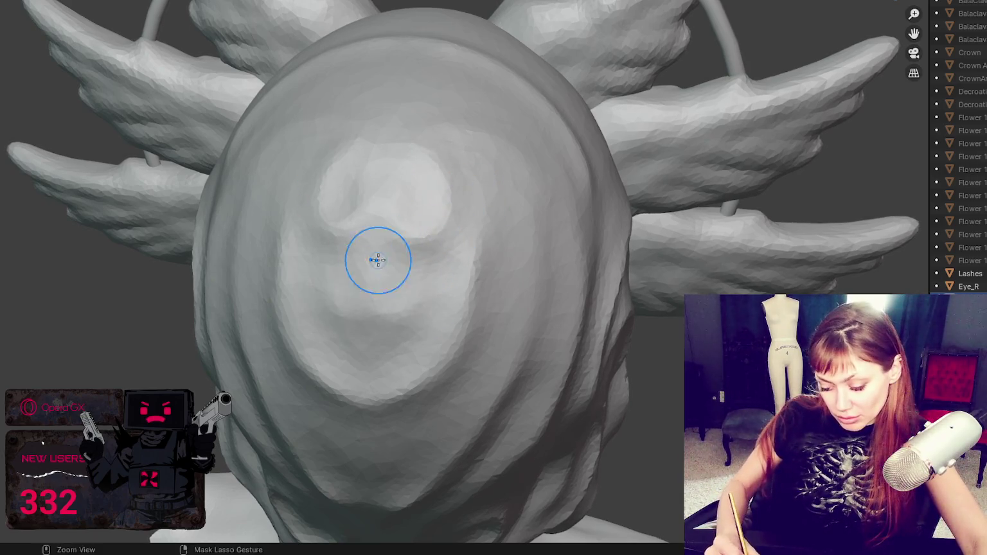
Check the back of the head and halo ring, then enlarge the brush radius
mouse_move(523, 196)
middle_mouse_down()
mouse_move(657, 260)
mouse_move(643, 224)
middle_mouse_up()
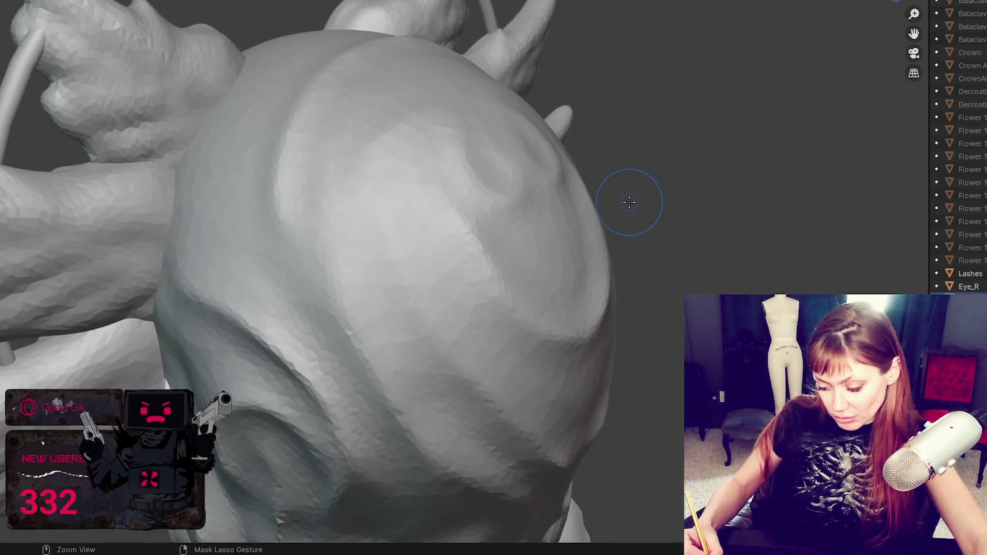
mouse_move(629, 203)
middle_mouse_down()
mouse_move(556, 194)
mouse_move(507, 275)
middle_mouse_up()
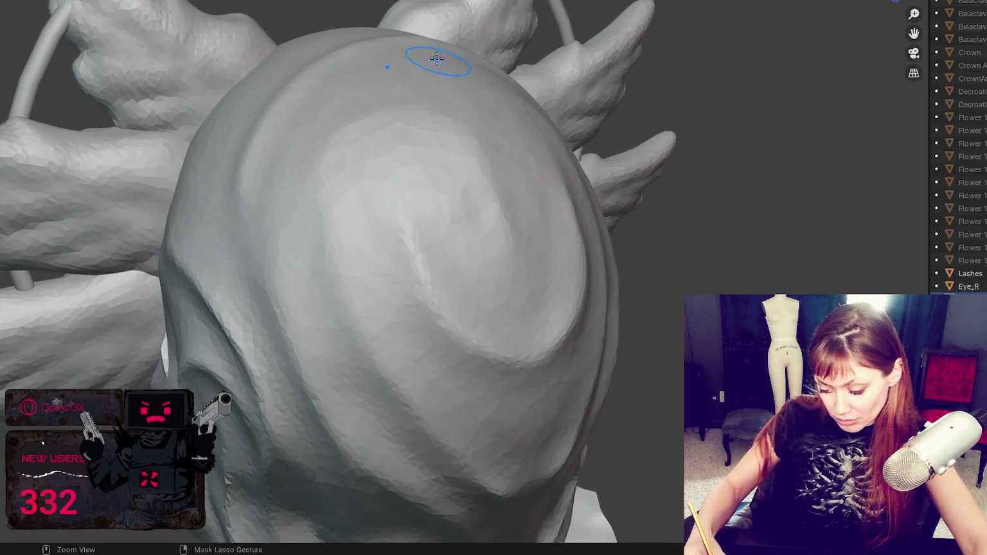
middle_click_drag(441, 121, 547, 140)
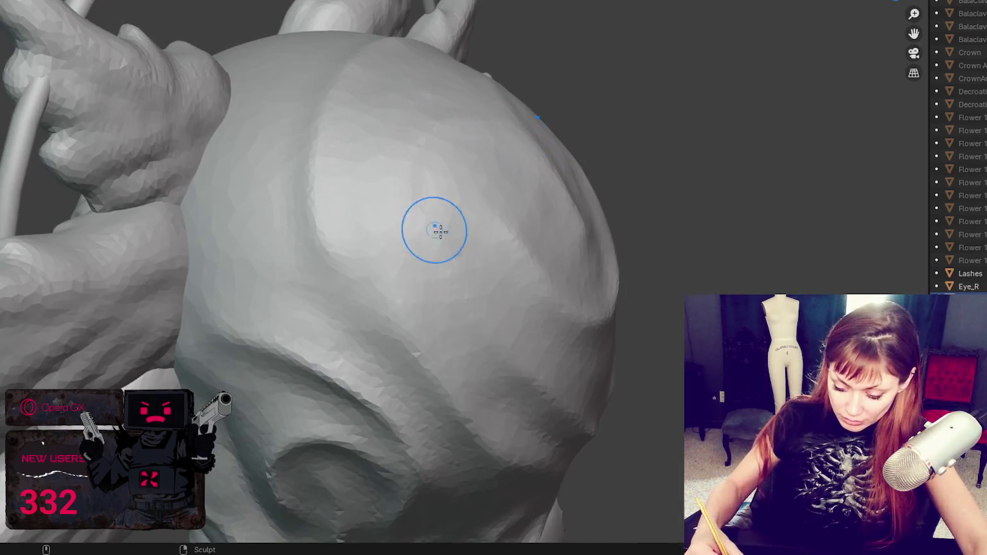
middle_click_drag(409, 198, 551, 214)
middle_click_drag(409, 75, 353, 109)
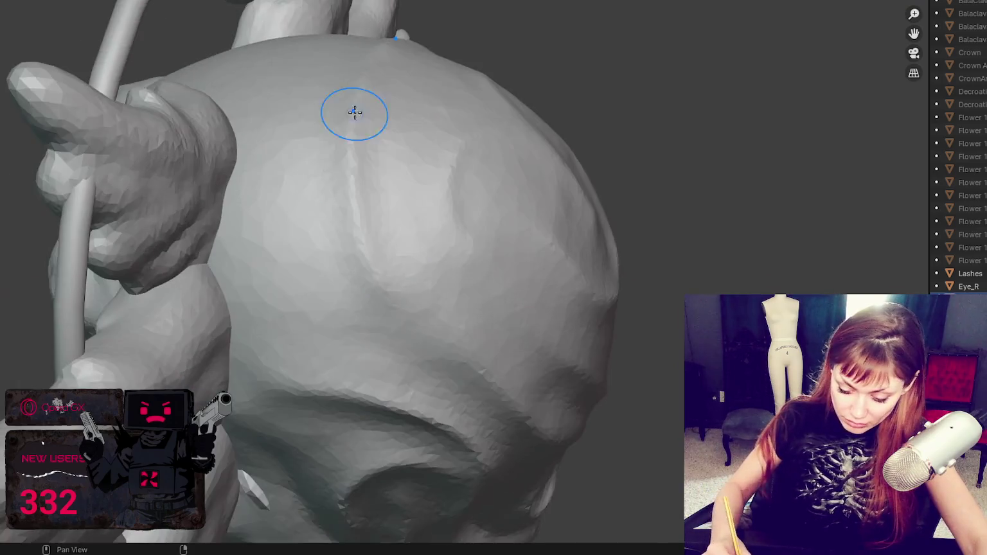
middle_click_drag(242, 158, 309, 221)
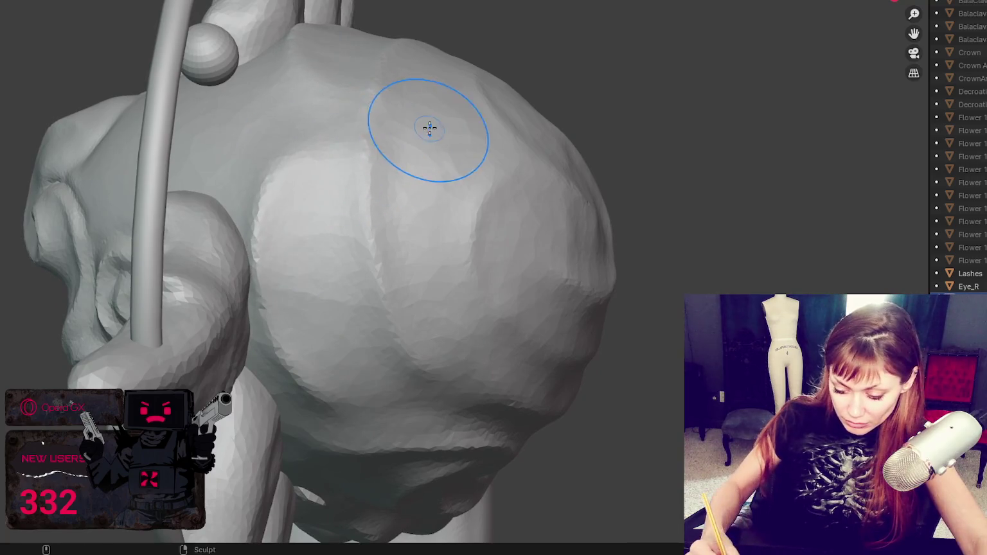
key("f")
left_click(514, 193)
From the front view, check the head, wings and hair swirls from all sides
key("KP_1")
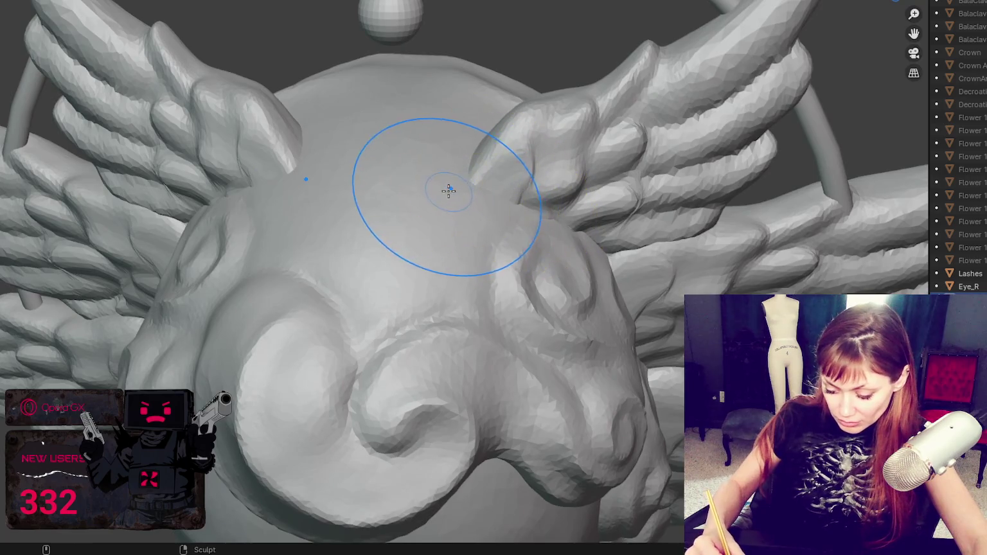
middle_click_drag(447, 189, 441, 227, "ctrl")
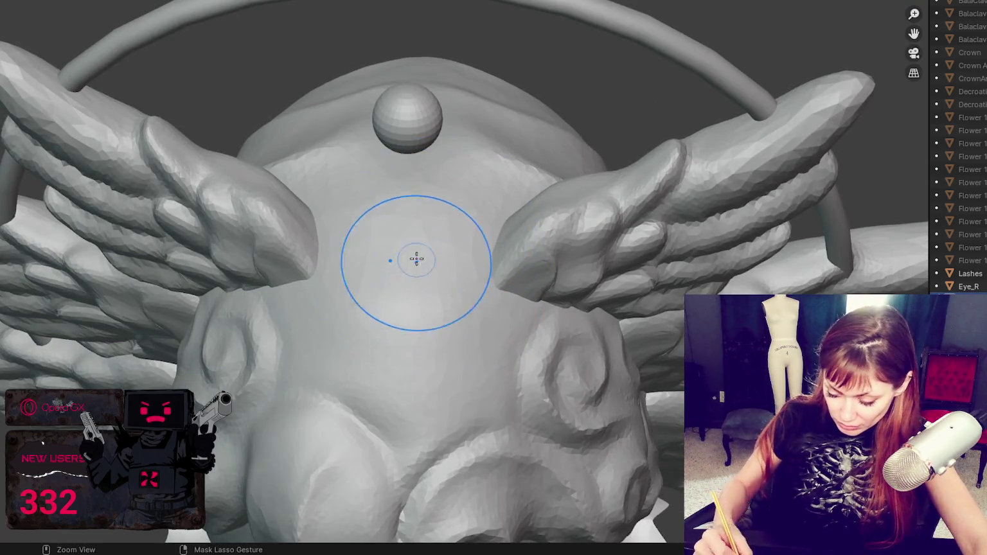
mouse_move(451, 296)
middle_mouse_down()
mouse_move(700, 253)
mouse_move(627, 234)
middle_mouse_up()
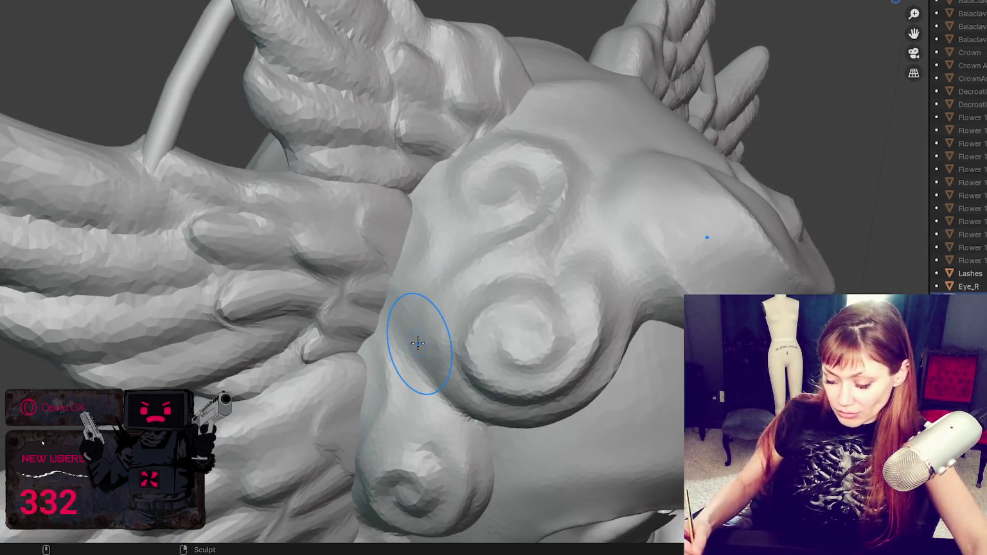
scroll(418, 344, "down", 10)
mouse_move(365, 184)
middle_mouse_down()
mouse_move(247, 207)
mouse_move(200, 190)
mouse_move(282, 169)
mouse_move(409, 190)
mouse_move(462, 238)
middle_mouse_up()
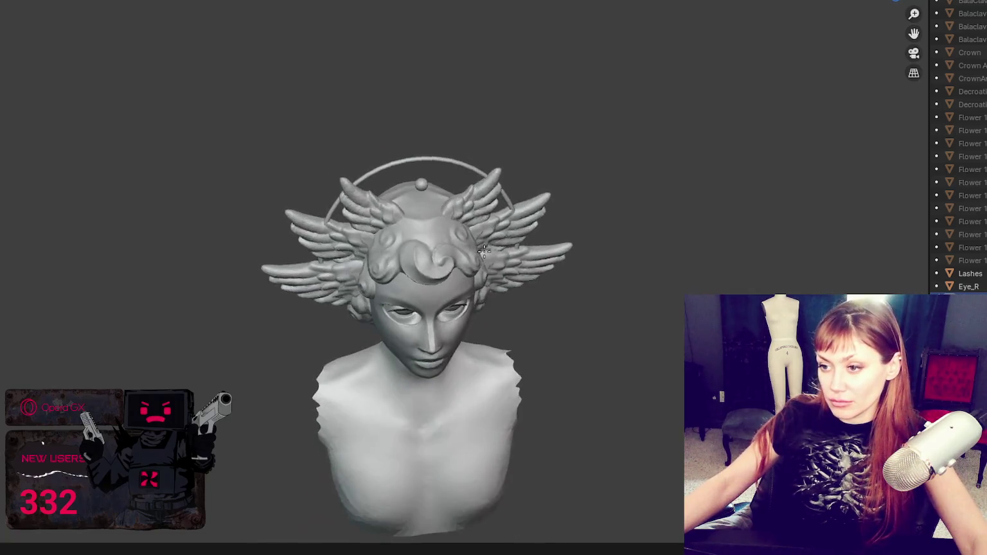
Sculpt the hair on both sides of the head symmetrically
scroll(473, 244, "up", 2)
scroll(469, 233, "up", 3)
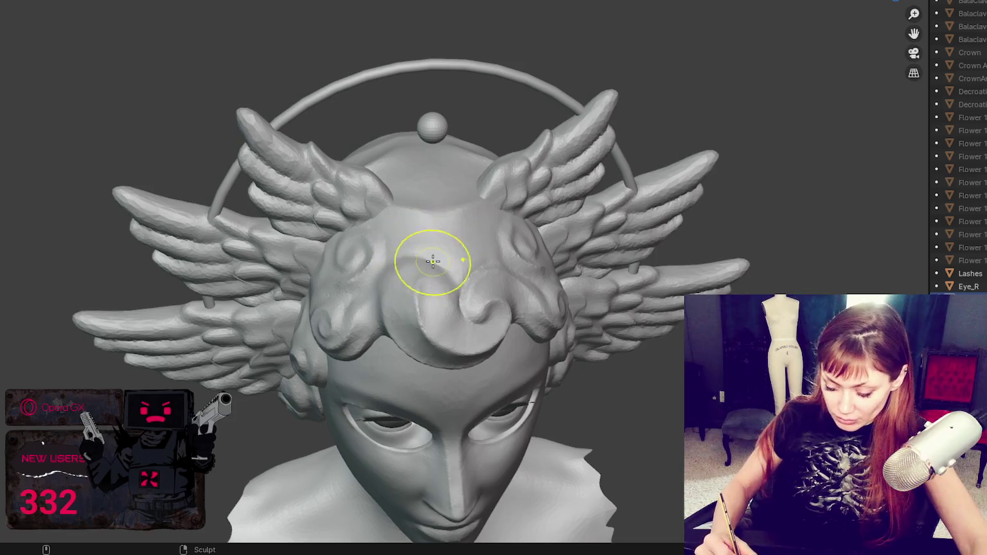
key("shift")
mouse_move(551, 223)
middle_mouse_down()
mouse_move(605, 254)
mouse_move(565, 220)
middle_mouse_up()
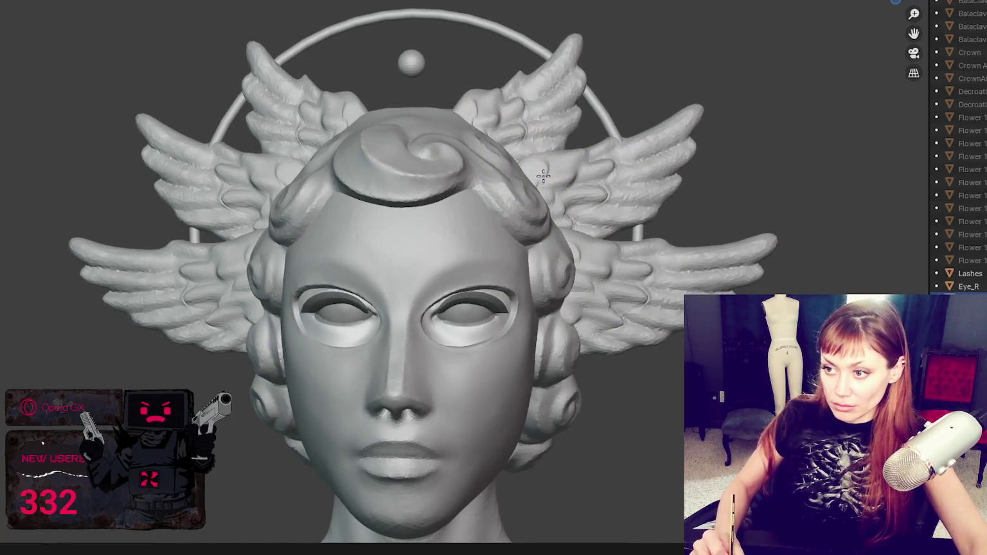
left_click_drag(527, 180, 615, 165)
middle_click_drag(615, 165, 534, 334)
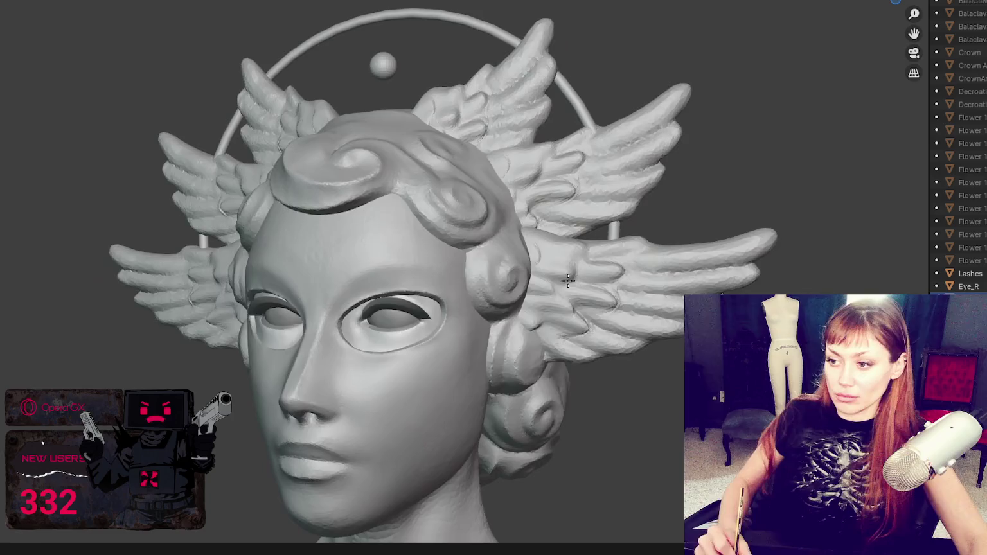
Turn the bust around and smooth the hair at the back of the head
scroll(571, 330, "down", 4)
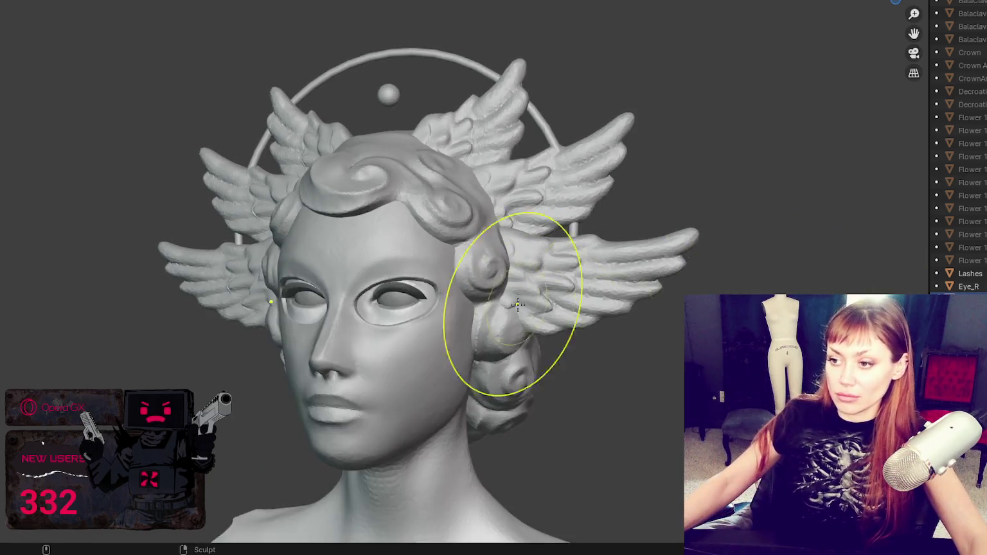
middle_click_drag(572, 329, 865, 273)
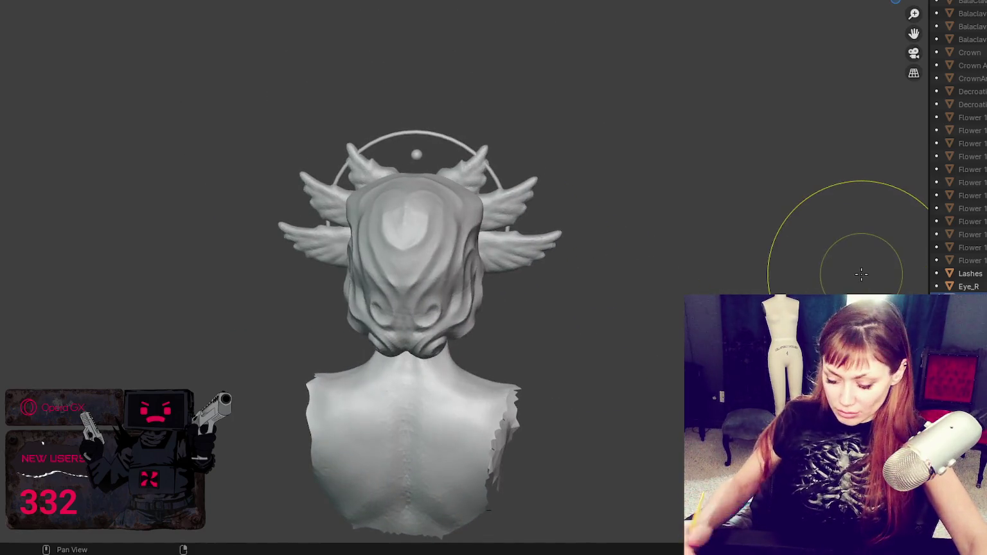
left_click_drag(462, 203, 465, 212)
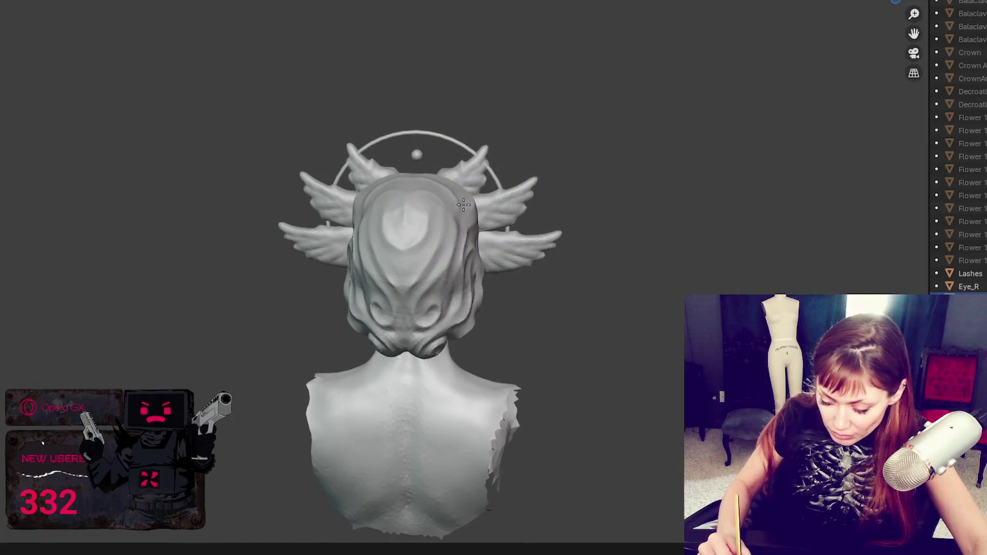
mouse_move(466, 212)
middle_mouse_down()
mouse_move(483, 241)
mouse_move(656, 234)
mouse_move(632, 237)
mouse_move(612, 223)
middle_mouse_up()
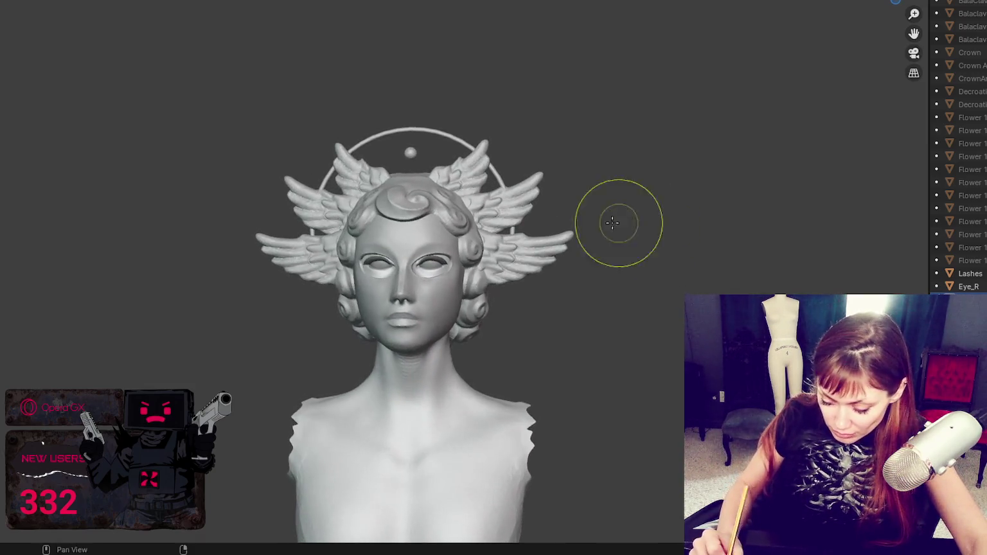
Reshape the curls beside both cheeks and save the sculpt
middle_click_drag(507, 265, 501, 276)
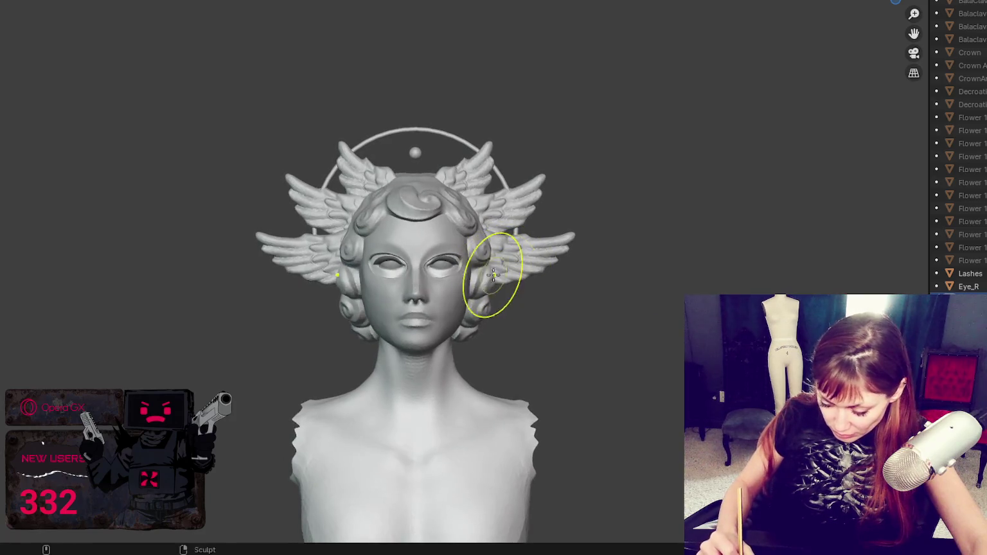
mouse_move(501, 276)
left_mouse_down()
mouse_move(471, 278)
mouse_move(503, 282)
mouse_move(498, 302)
left_mouse_up()
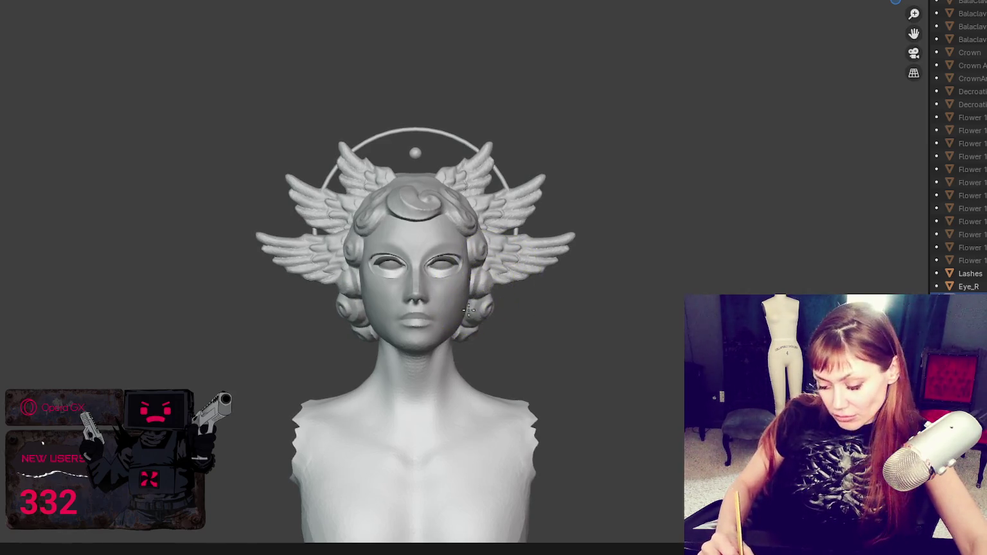
middle_click_drag(497, 302, 514, 387)
key("ctrl+s")
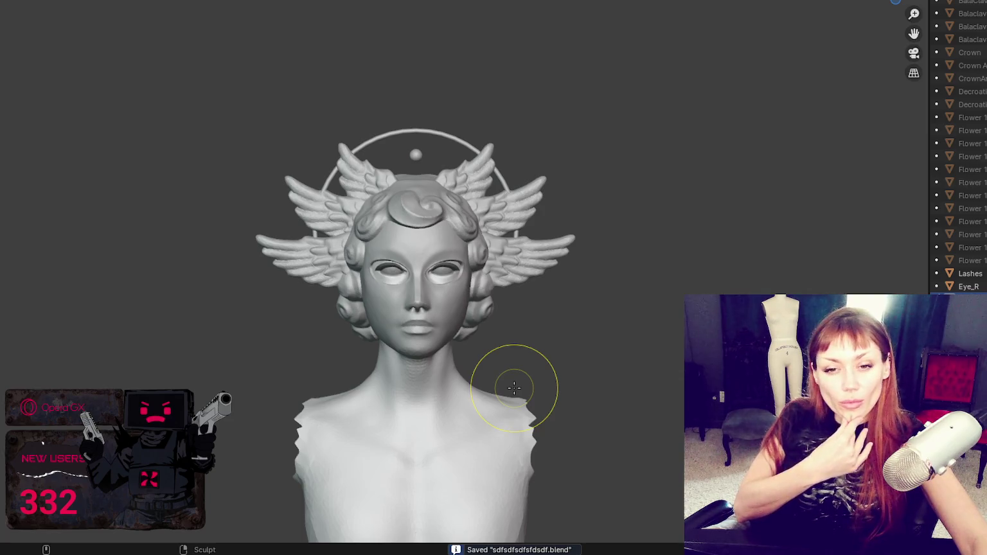
scroll(525, 309, "down", 2)
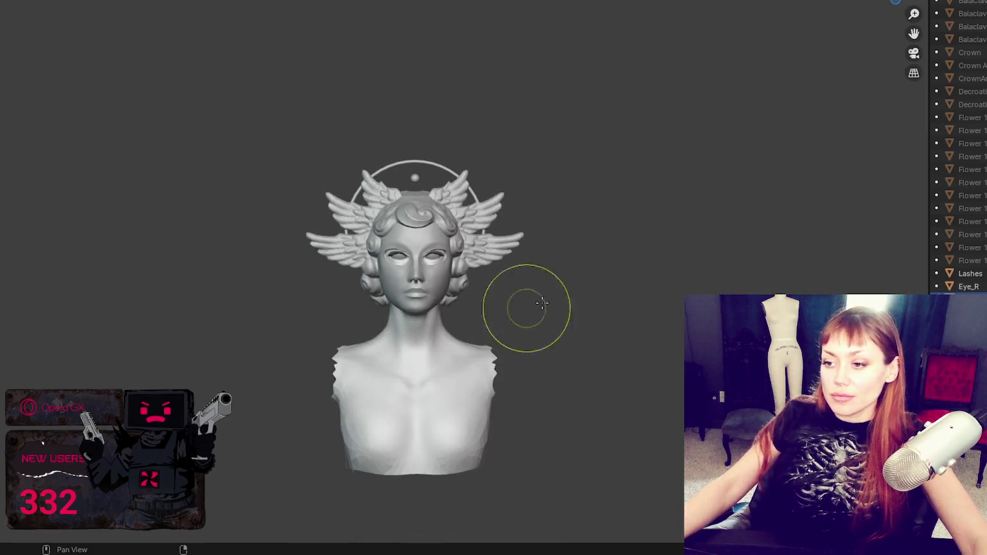
mouse_move(525, 308)
middle_mouse_down()
mouse_move(258, 258)
mouse_move(606, 246)
middle_mouse_up()
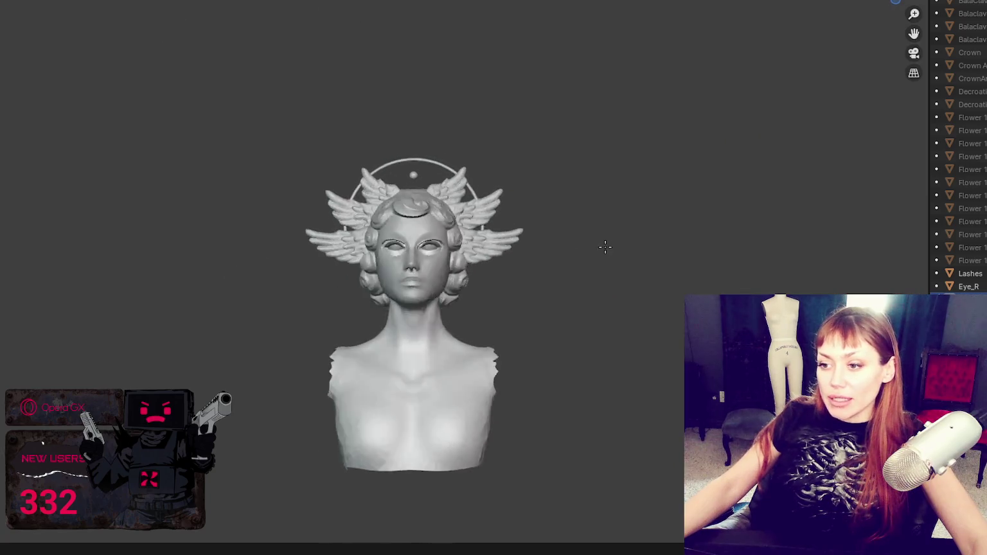
scroll(406, 256, "up", 4)
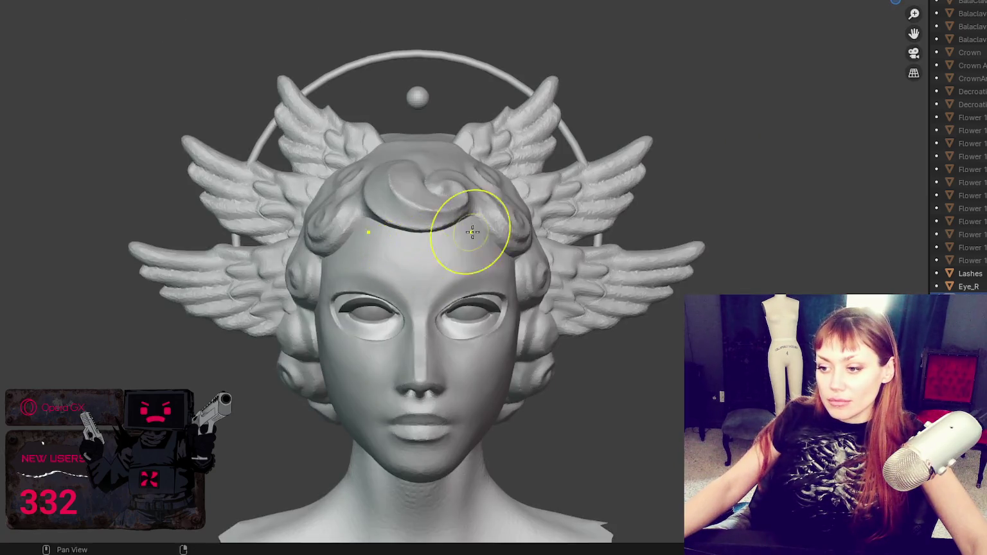
mouse_move(469, 220)
middle_mouse_down()
mouse_move(576, 204)
mouse_move(514, 331)
middle_mouse_up()
scroll(575, 204, "up", 2)
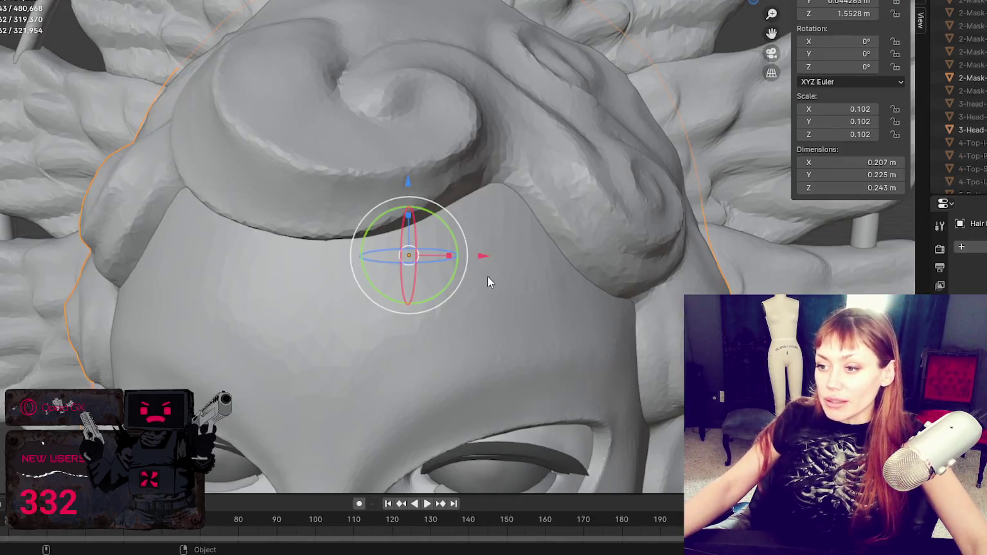
scroll(439, 224, "down", 3)
mouse_move(487, 277)
middle_mouse_down()
mouse_move(440, 224)
mouse_move(537, 208)
mouse_move(484, 362)
middle_mouse_up()
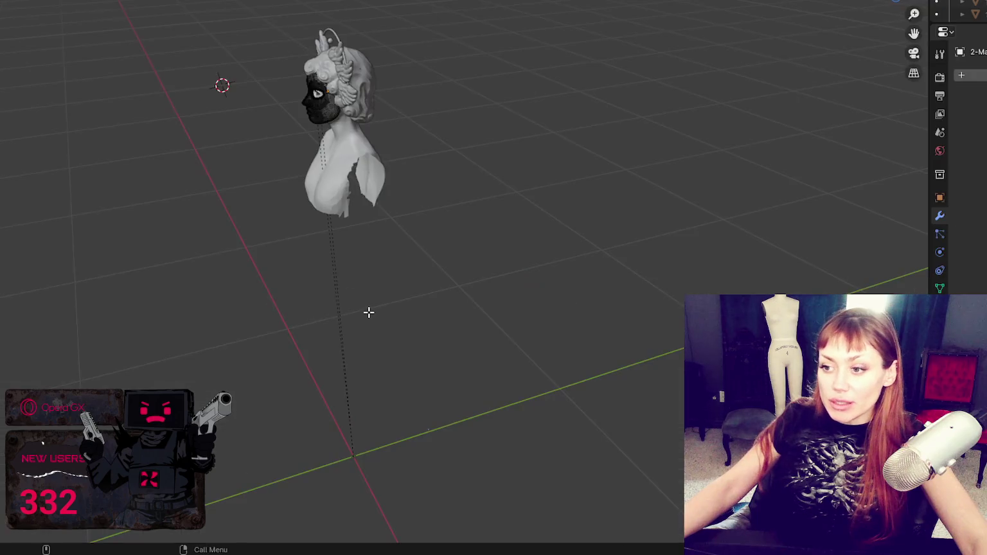
middle_click_drag(289, 167, 608, 53)
scroll(321, 49, "up", 5)
scroll(320, 48, "up", 1)
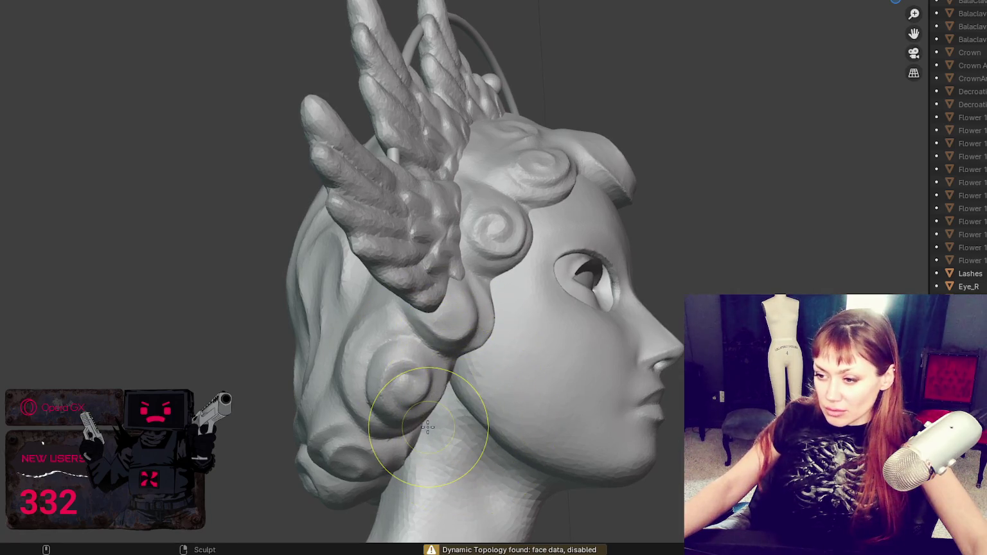
In front view, shrink the brush and sculpt a short stroke at the cheek side
scroll(494, 417, "up", 2)
middle_click_drag(494, 418, 326, 403)
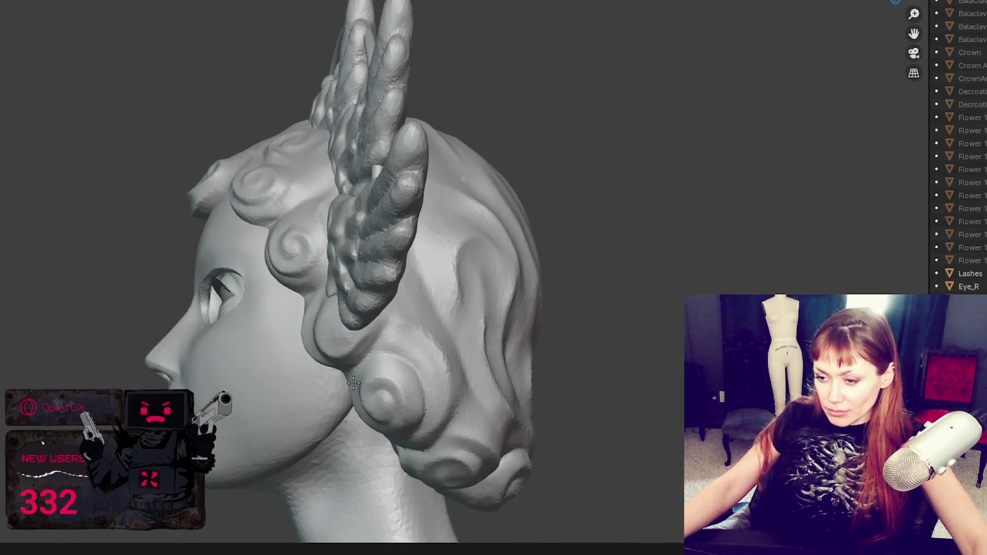
key("KP_1")
scroll(524, 316, "down", 1)
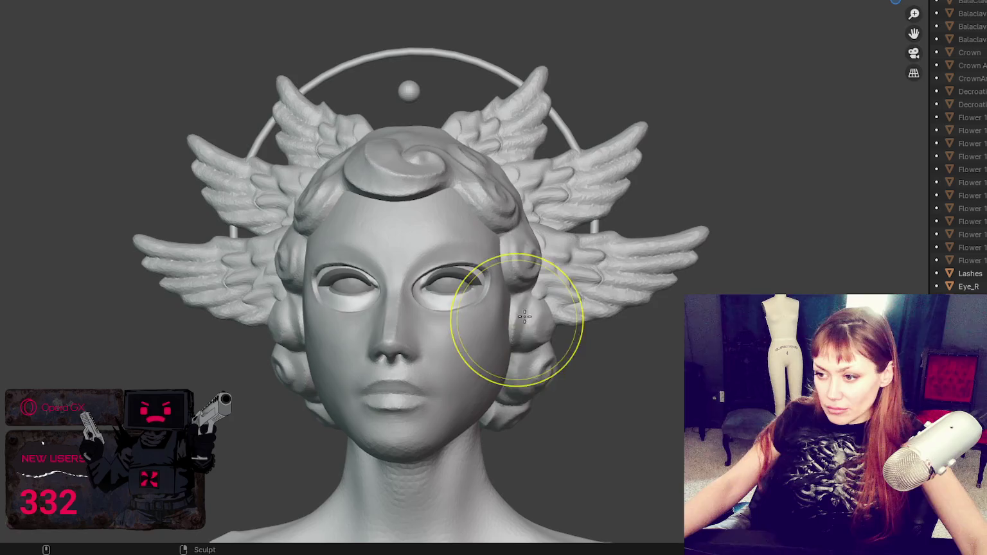
key("g")
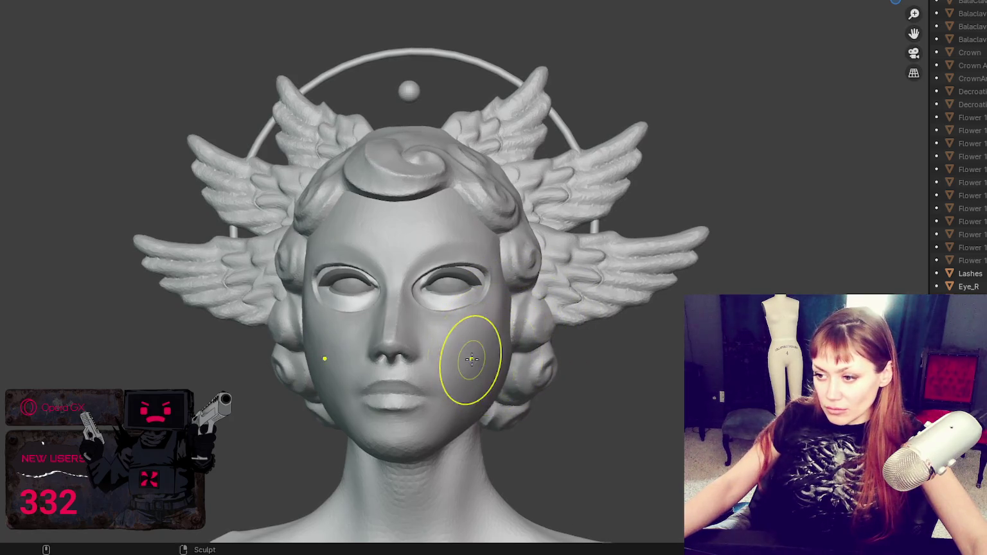
left_click_drag(498, 370, 493, 371)
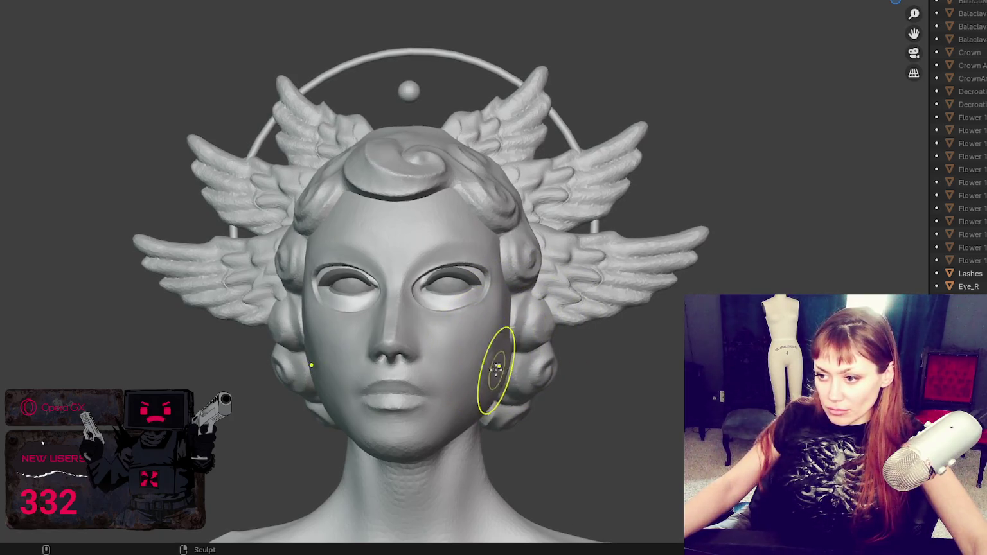
Enlarge the brush and sculpt along the cheek and jawline
key("f")
left_click(546, 350)
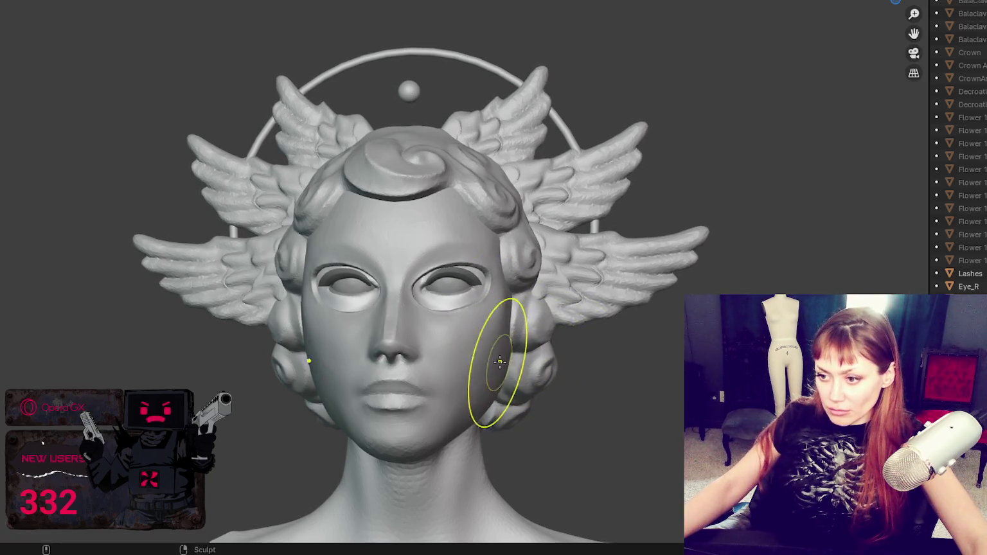
middle_click_drag(485, 375, 494, 394)
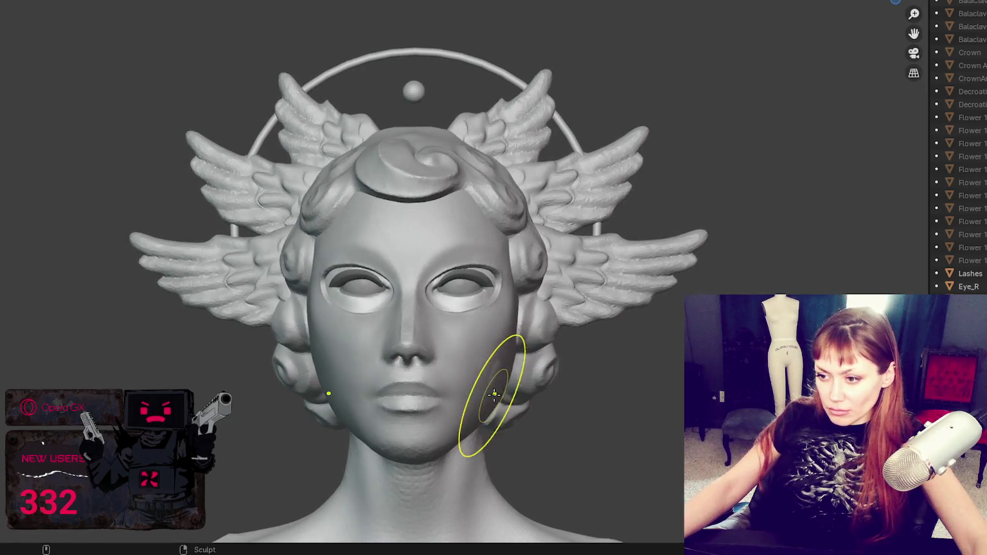
left_click_drag(494, 393, 500, 370)
Check the head's profile and save sdfsdfsdfsdfsdf.blend
scroll(505, 367, "down", 2)
mouse_move(507, 363)
middle_mouse_down()
mouse_move(488, 366)
mouse_move(624, 368)
mouse_move(462, 371)
mouse_move(514, 374)
middle_mouse_up()
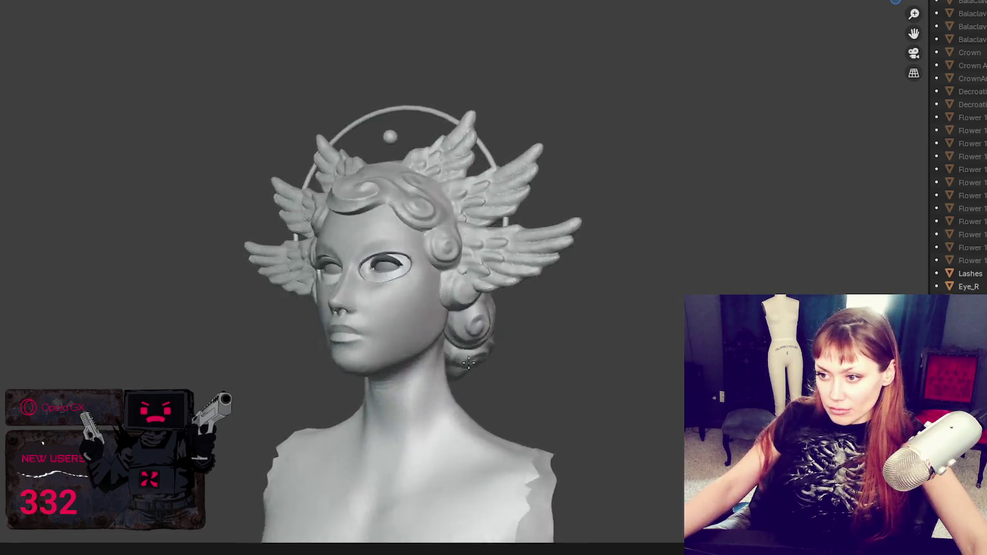
key("ctrl+s")
scroll(580, 244, "down", 1)
scroll(578, 241, "up", 3)
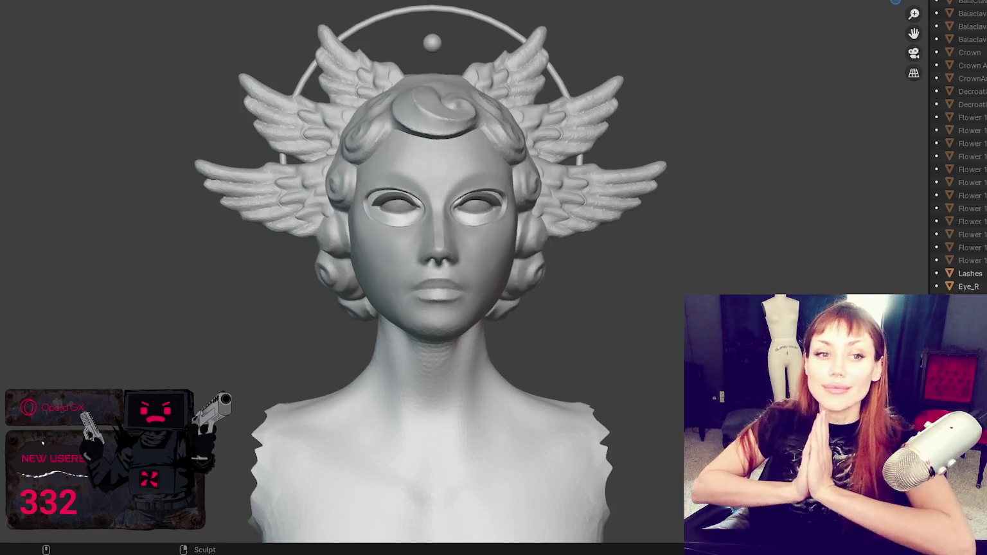
middle_click_drag(352, 80, 368, 98)
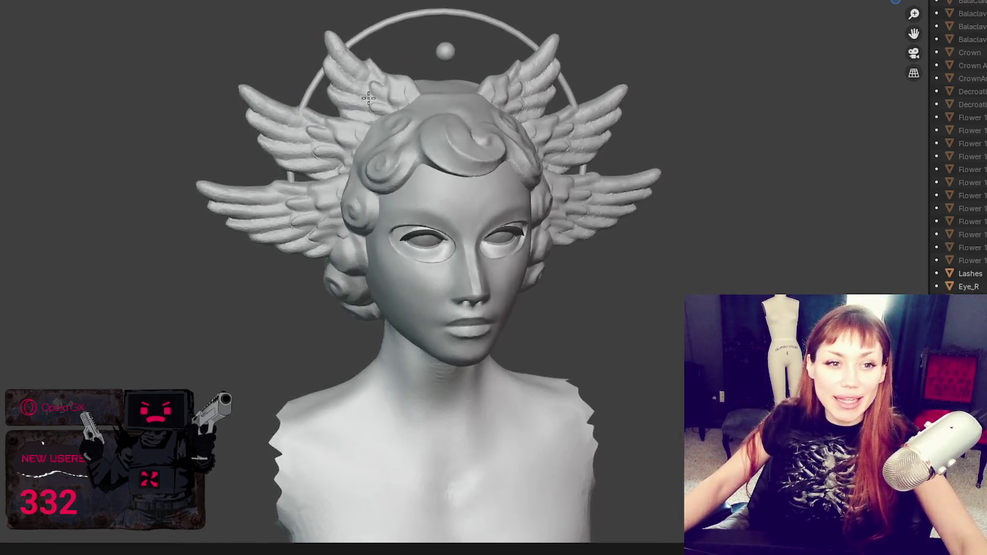
scroll(368, 97, "up", 3)
scroll(369, 98, "down", 5)
mouse_move(308, 26)
middle_mouse_down()
mouse_move(465, 27)
mouse_move(397, 31)
mouse_move(359, 193)
middle_mouse_up()
scroll(308, 385, "up", 3)
scroll(264, 511, "up", 2)
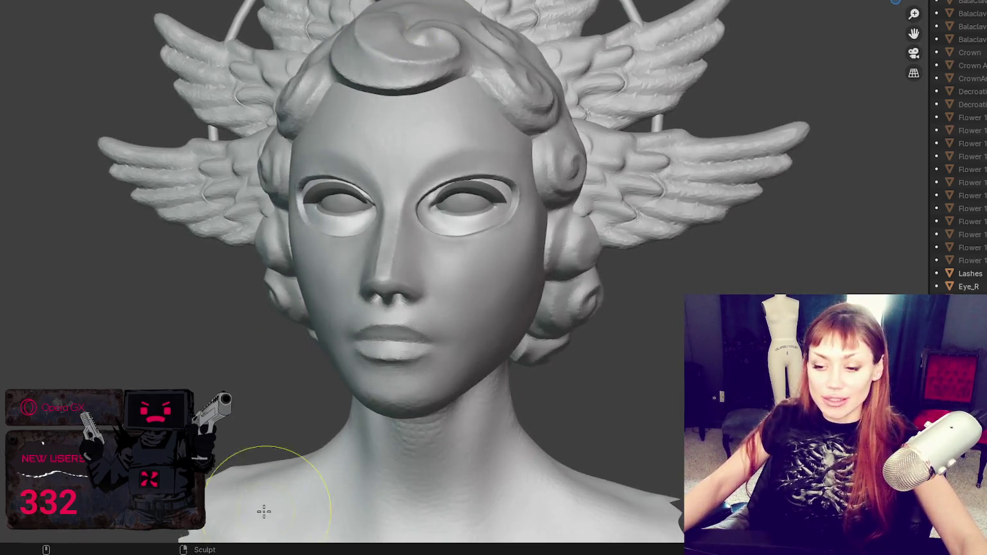